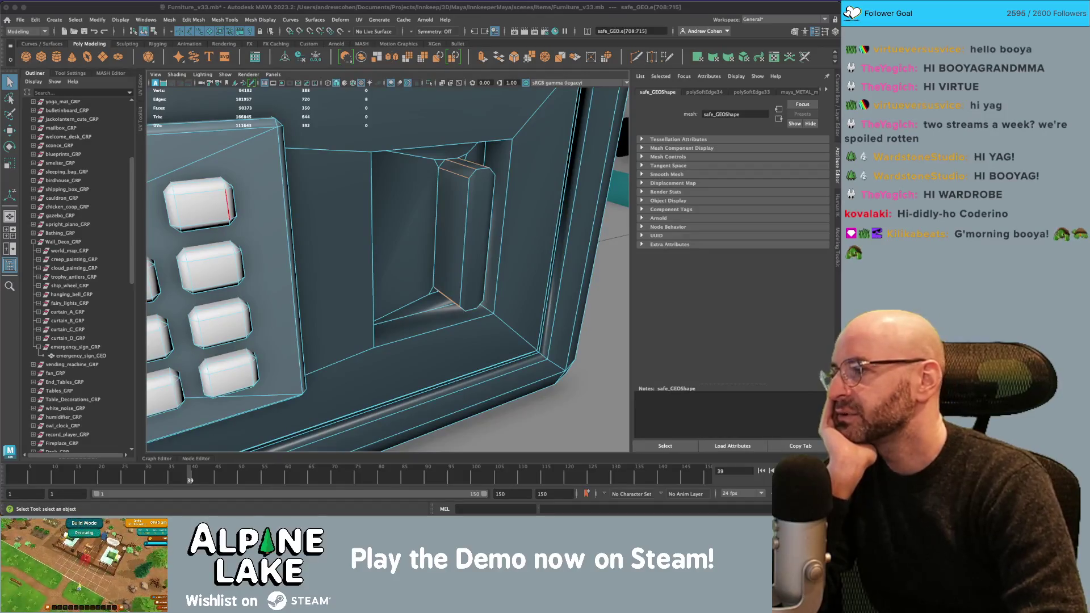
# Pick a recess edge, then return to object mode and frame the whole safe from the front.
pyautogui.click(435, 212)
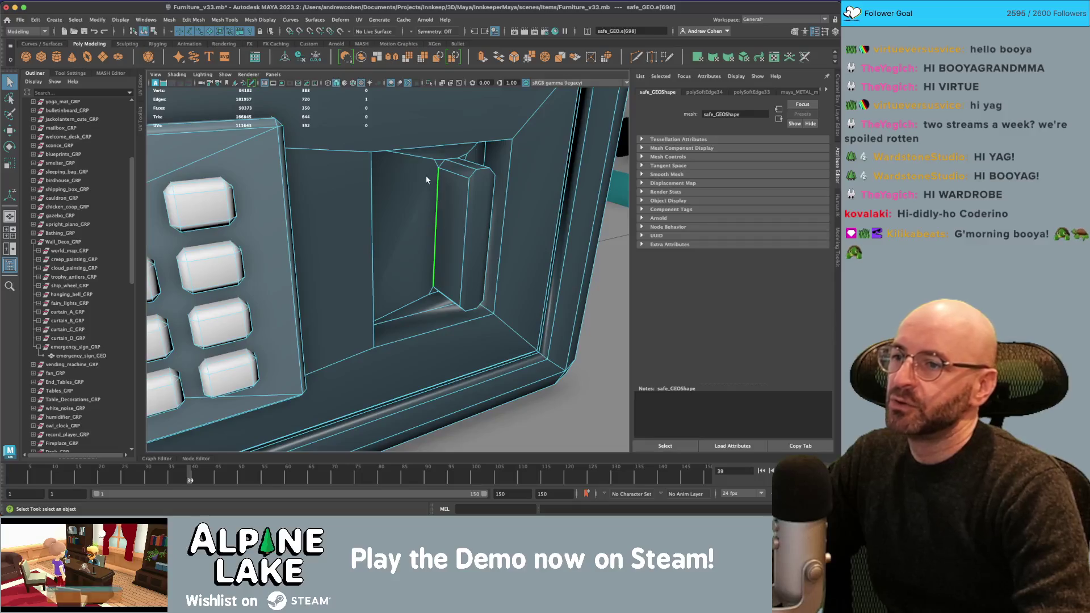
pyautogui.click(457, 210)
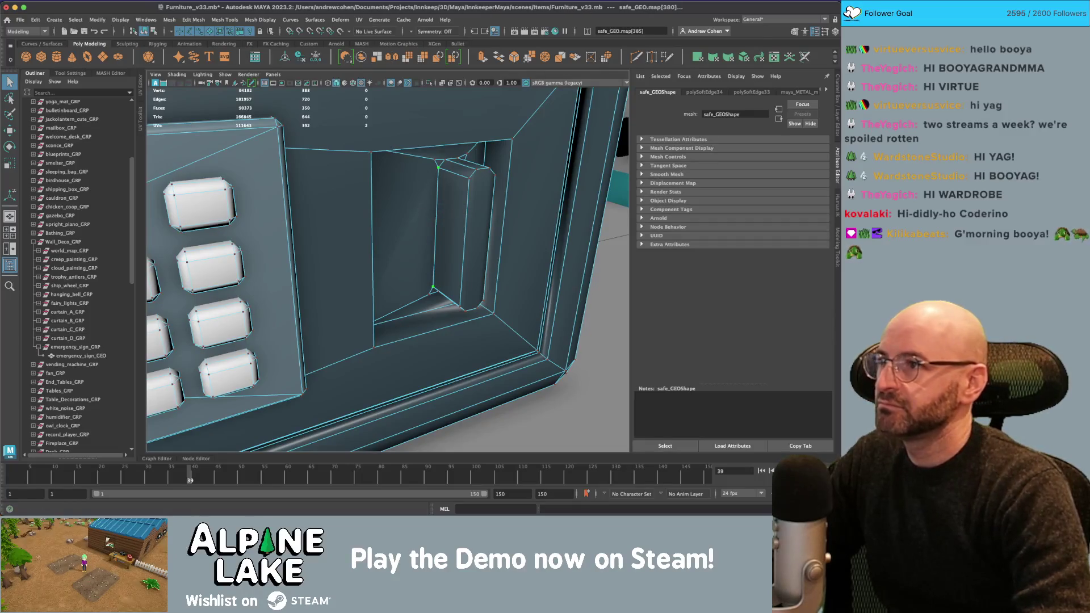
pyautogui.click(146, 30)
pyautogui.press('f')
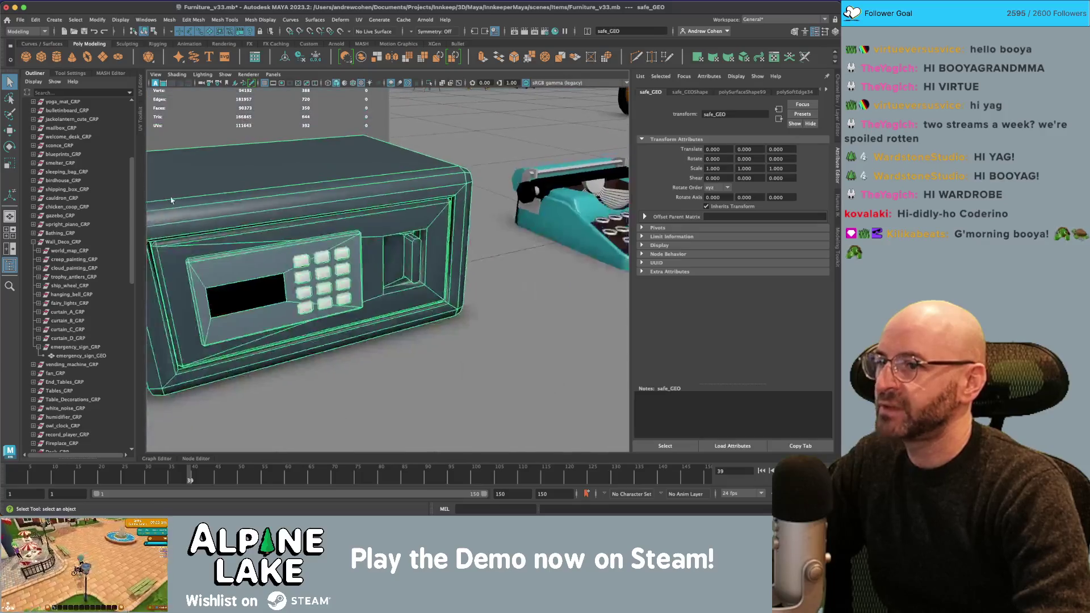
pyautogui.moveTo(392, 246); pyautogui.dragTo(304, 237)
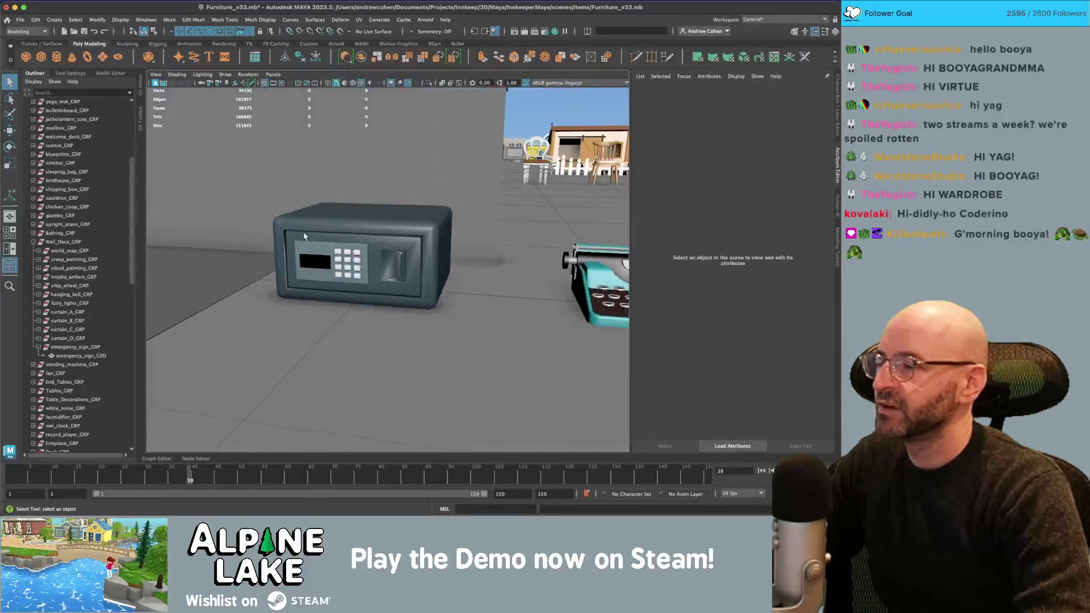
pyautogui.click(364, 239)
pyautogui.scroll(5, 366, 233)
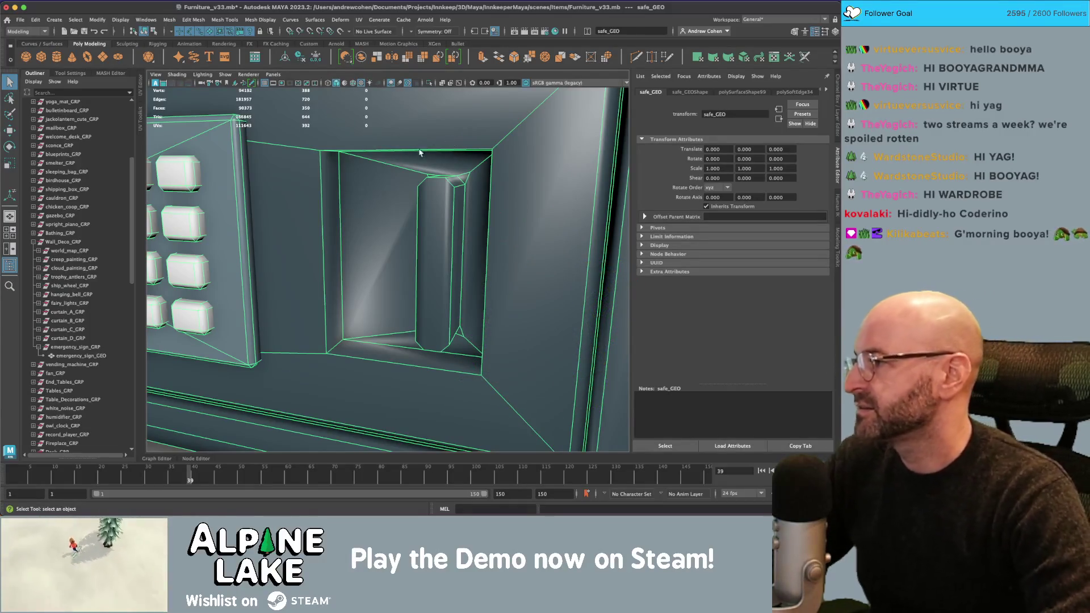
pyautogui.scroll(5, 433, 153)
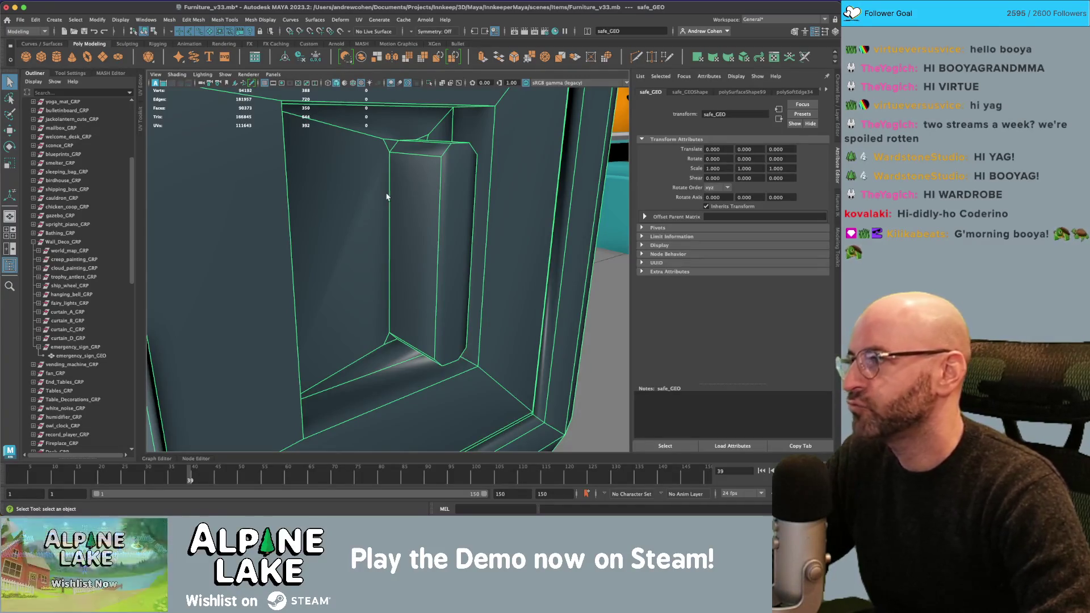
# Select the bottom edges of the handle recess and apply Harden Edge to them.
pyautogui.moveTo(389, 193)
pyautogui.mouseDown()
pyautogui.moveTo(370, 190)
pyautogui.moveTo(420, 185)
pyautogui.mouseUp()
pyautogui.rightClick(405, 148)
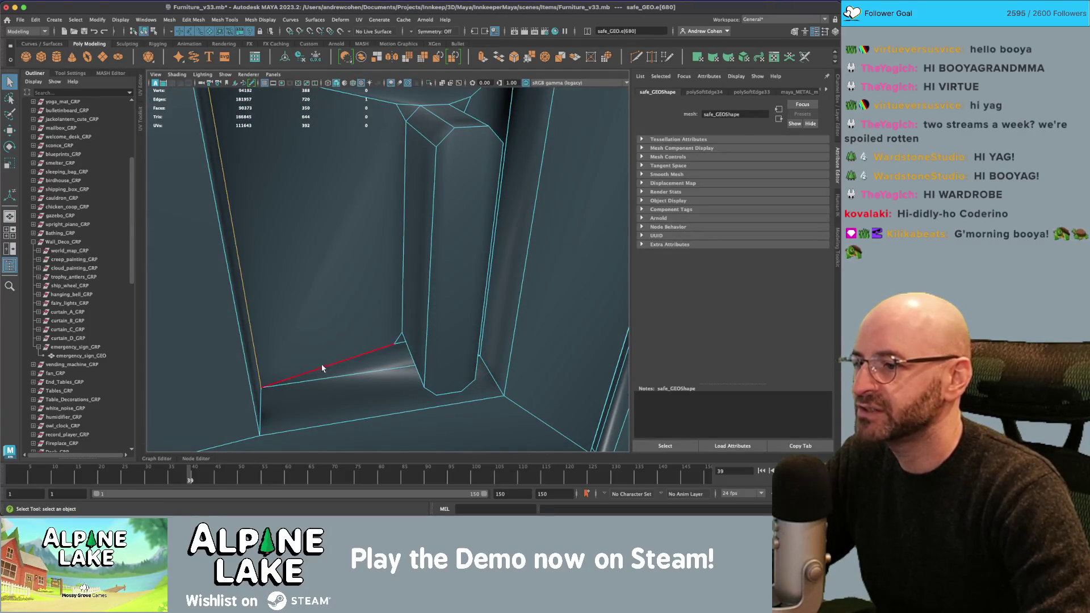
pyautogui.click(332, 375)
pyautogui.keyDown('shift'); pyautogui.click(332, 375); pyautogui.keyUp('shift')
pyautogui.moveTo(436, 310)
pyautogui.mouseDown()
pyautogui.moveTo(375, 295)
pyautogui.moveTo(345, 261)
pyautogui.moveTo(368, 255)
pyautogui.mouseUp()
pyautogui.click(260, 19)
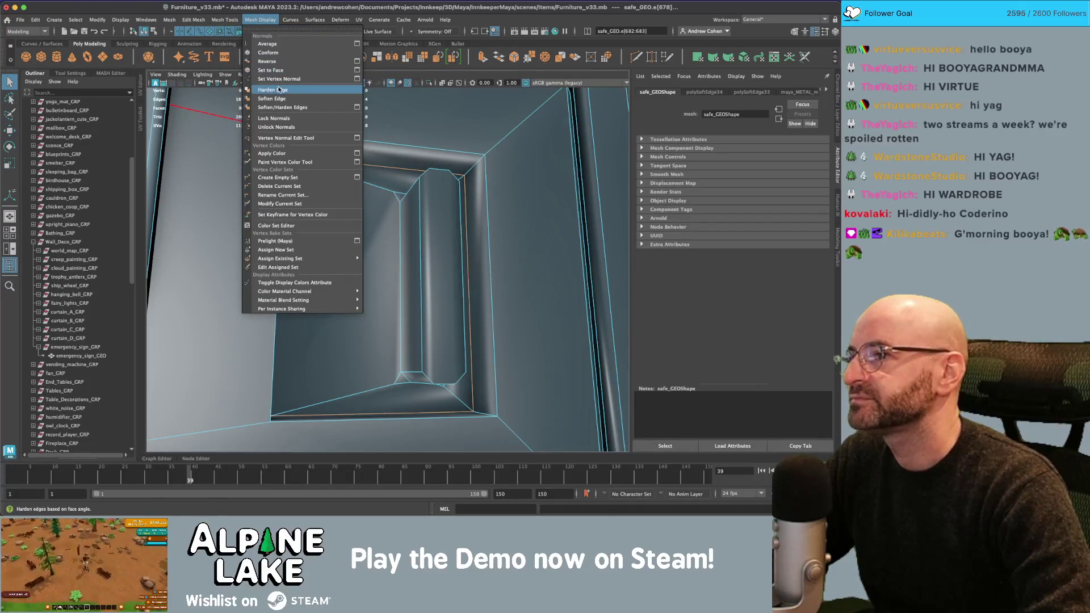
pyautogui.click(272, 89)
# Harden the handle's top, side and long vertical edges.
pyautogui.moveTo(389, 214); pyautogui.dragTo(401, 229)
pyautogui.click(397, 190)
pyautogui.keyDown('shift'); pyautogui.click(397, 189); pyautogui.keyUp('shift')
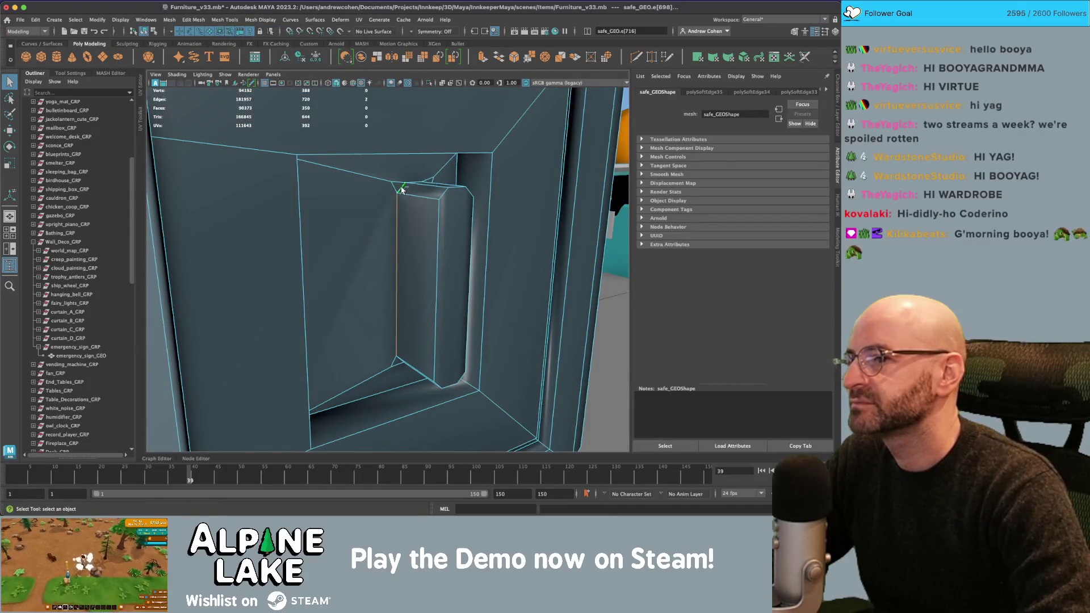
pyautogui.press('f')
pyautogui.keyDown('alt'); pyautogui.moveTo(432, 180); pyautogui.dragTo(443, 185); pyautogui.keyUp('alt')
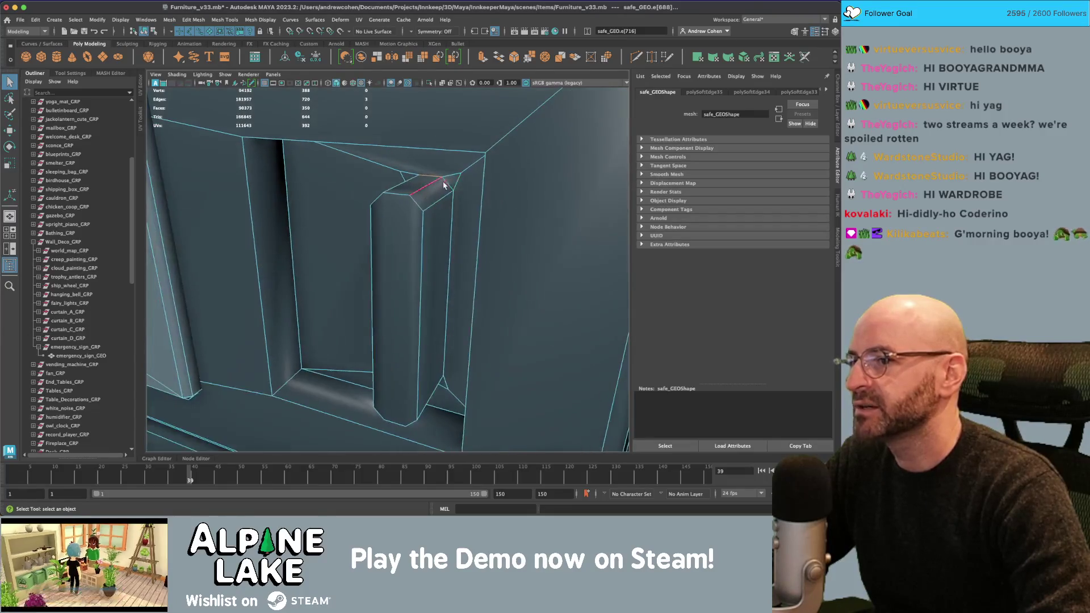
pyautogui.keyDown('shift'); pyautogui.click(454, 206); pyautogui.keyUp('shift')
pyautogui.moveTo(423, 345)
pyautogui.keyDown('alt'); pyautogui.mouseDown()
pyautogui.moveTo(441, 328)
pyautogui.moveTo(446, 356)
pyautogui.moveTo(418, 380)
pyautogui.moveTo(403, 367)
pyautogui.mouseUp(); pyautogui.keyUp('alt')
pyautogui.keyDown('shift'); pyautogui.click(428, 372); pyautogui.keyUp('shift')
pyautogui.hotkey('shift', 'h')
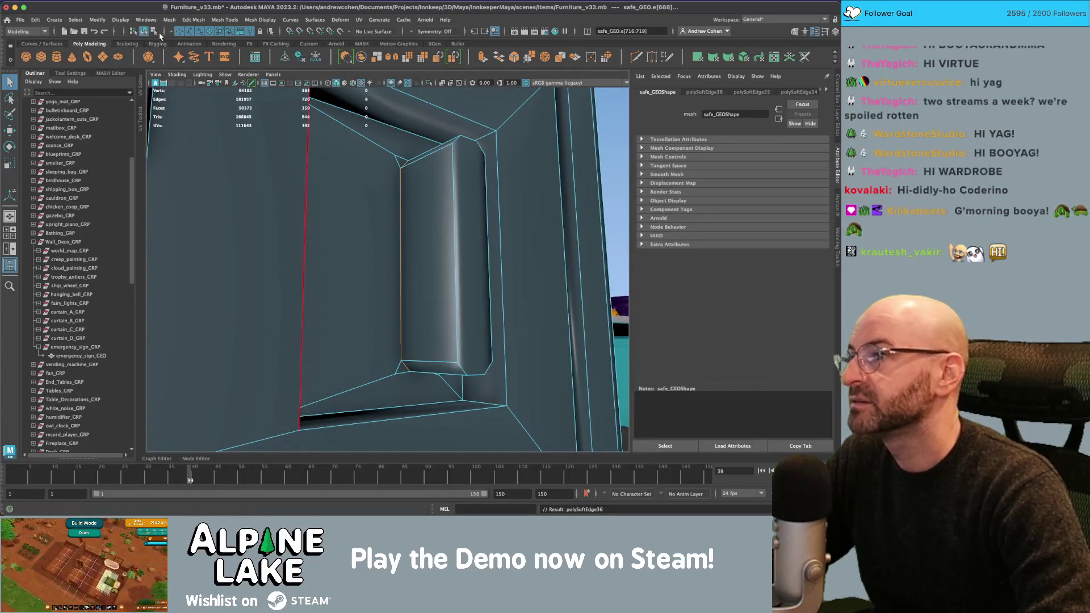
# Return to object mode and deselect the safe to check the crisper shading.
pyautogui.press('F8')
pyautogui.click(417, 194)
pyautogui.scroll(-5, 417, 194)
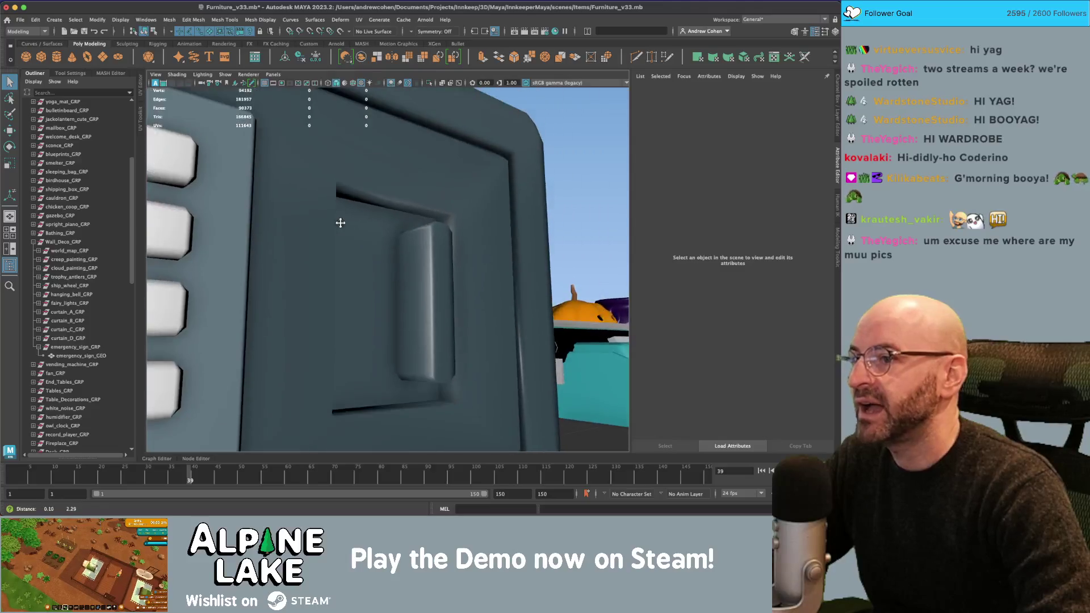
# Bevel the recess frame's side and bottom edges with a fraction of 0.354.
pyautogui.keyDown('alt'); pyautogui.moveTo(339, 221); pyautogui.dragTo(372, 188); pyautogui.keyUp('alt')
pyautogui.click(284, 195)
pyautogui.scroll(5, 284, 195)
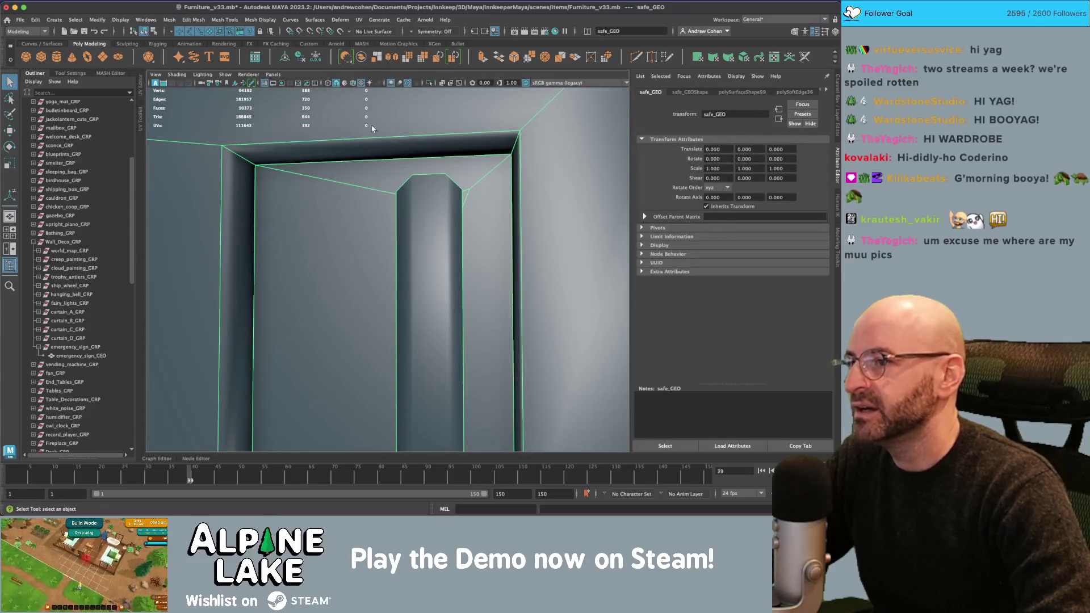
pyautogui.rightClick(372, 129)
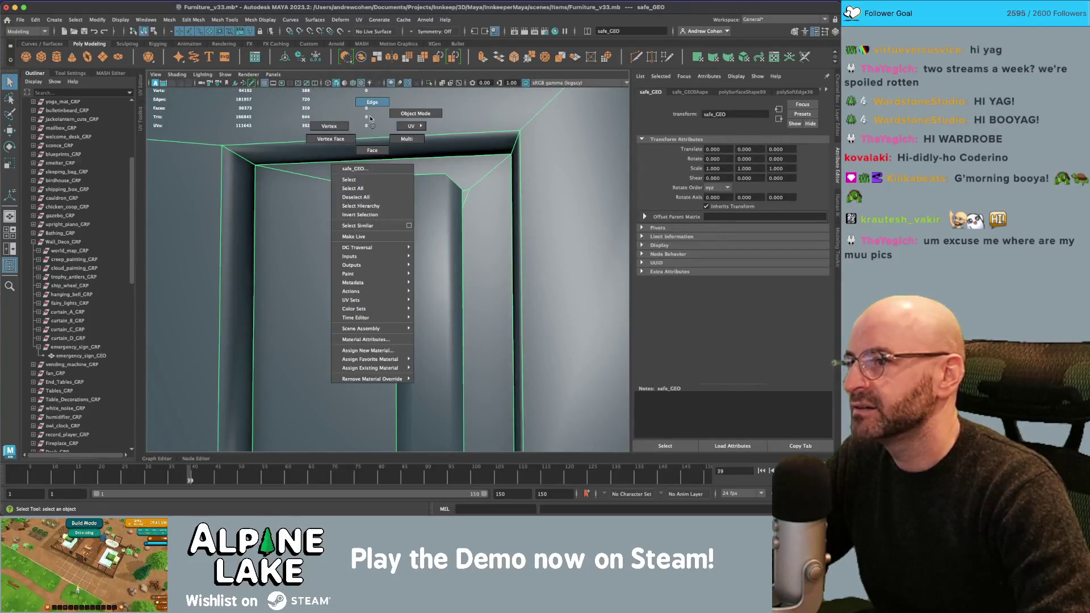
pyautogui.click(372, 105)
pyautogui.click(260, 224)
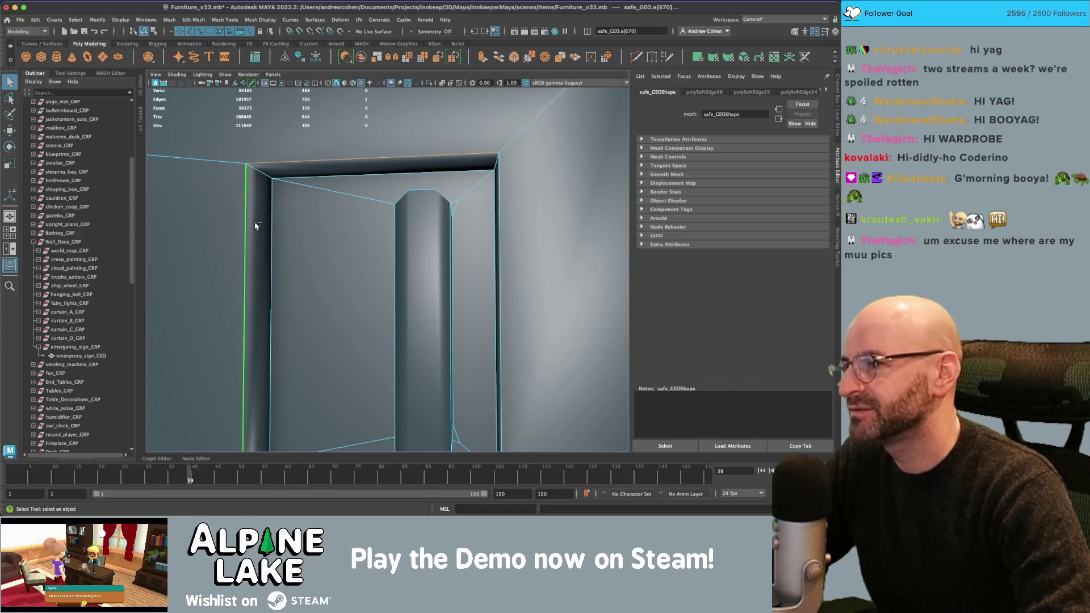
pyautogui.moveTo(255, 226)
pyautogui.keyDown('alt'); pyautogui.mouseDown()
pyautogui.moveTo(364, 217)
pyautogui.moveTo(367, 236)
pyautogui.mouseUp(); pyautogui.keyUp('alt')
pyautogui.keyDown('shift'); pyautogui.click(340, 349); pyautogui.keyUp('shift')
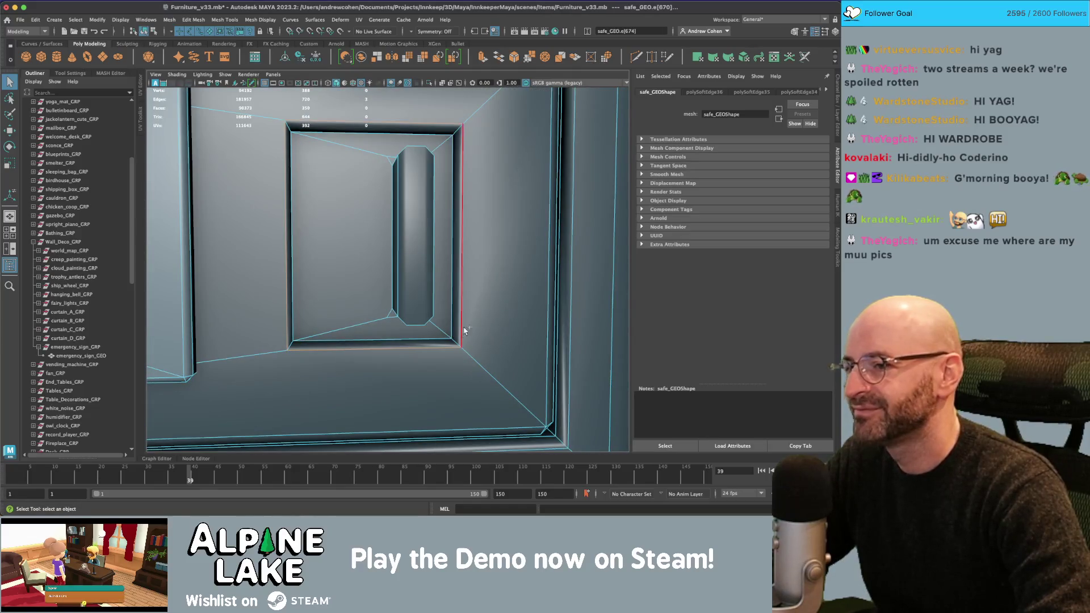
pyautogui.hotkey('ctrl', 'b')
pyautogui.hotkey('ctrl', 'z')
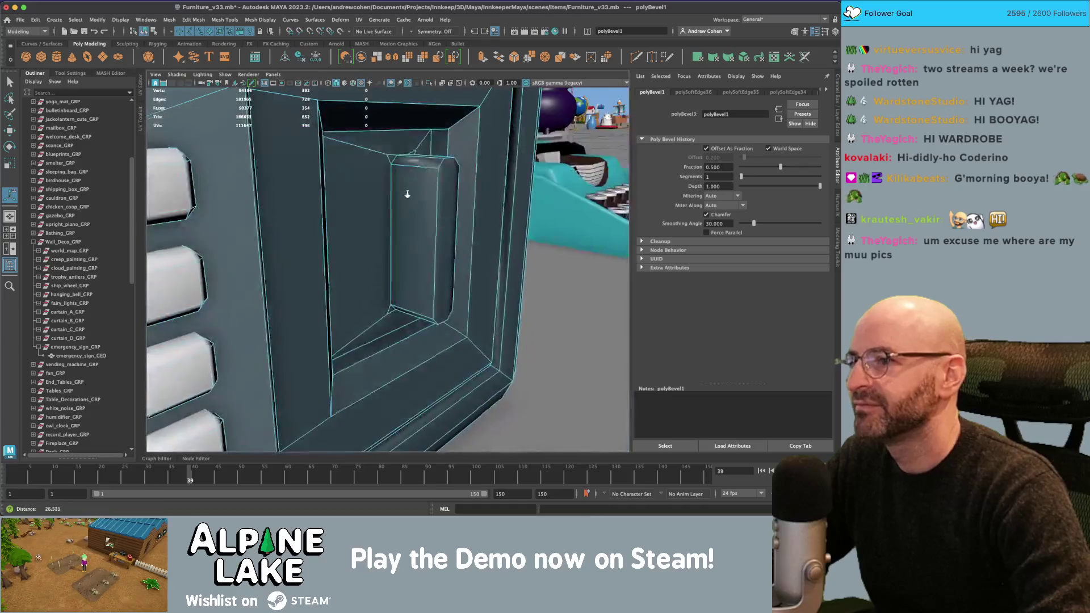
pyautogui.moveTo(769, 162); pyautogui.dragTo(768, 166)
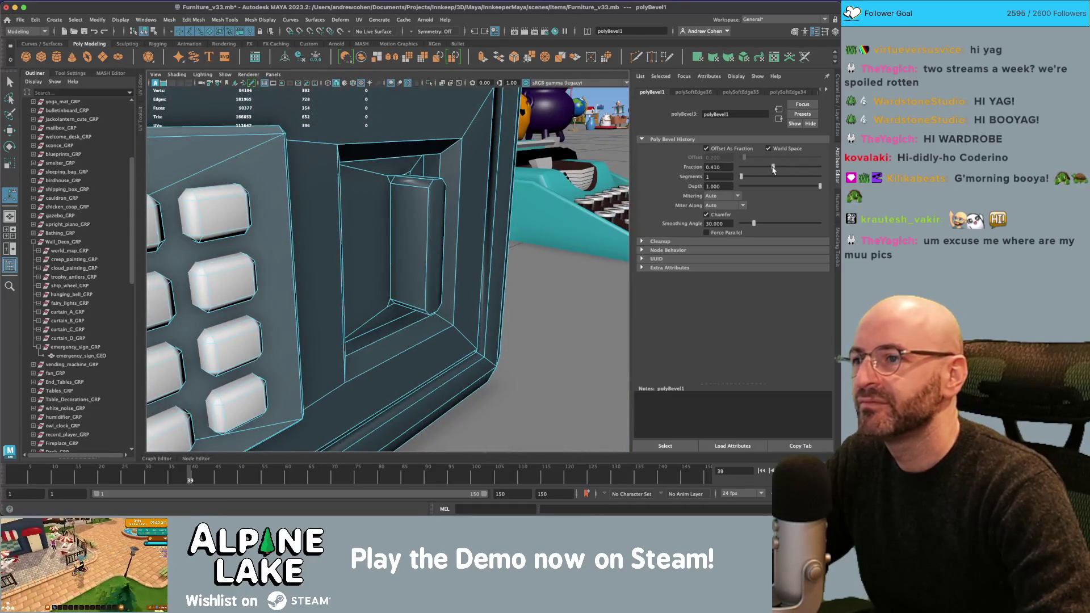
# Return to object mode, zoom in and out to inspect the bevel, then reselect the safe.
pyautogui.click(154, 32)
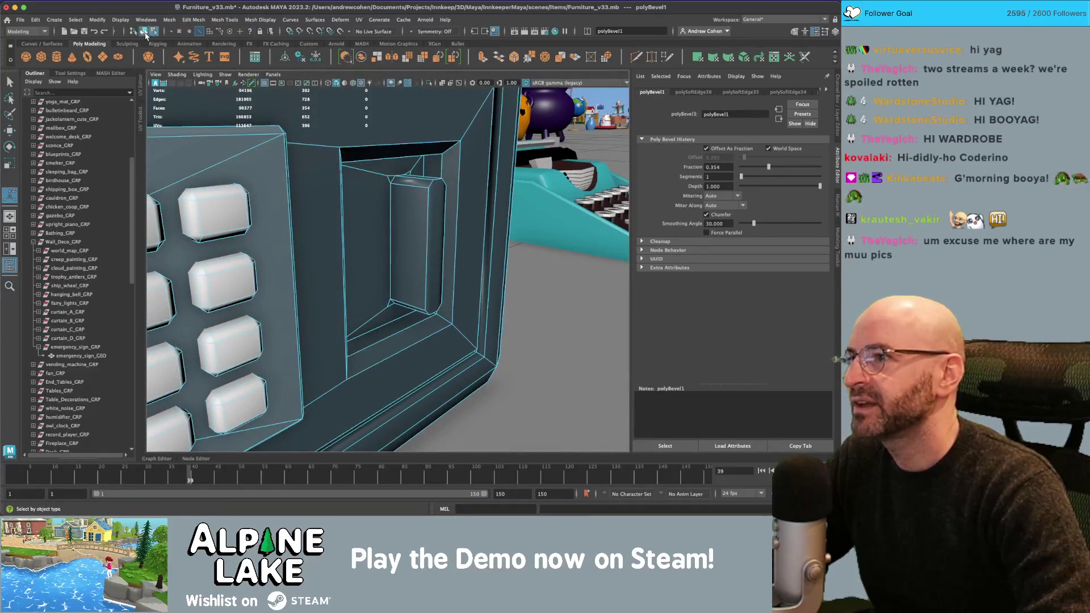
pyautogui.press('f')
pyautogui.scroll(3, 361, 185)
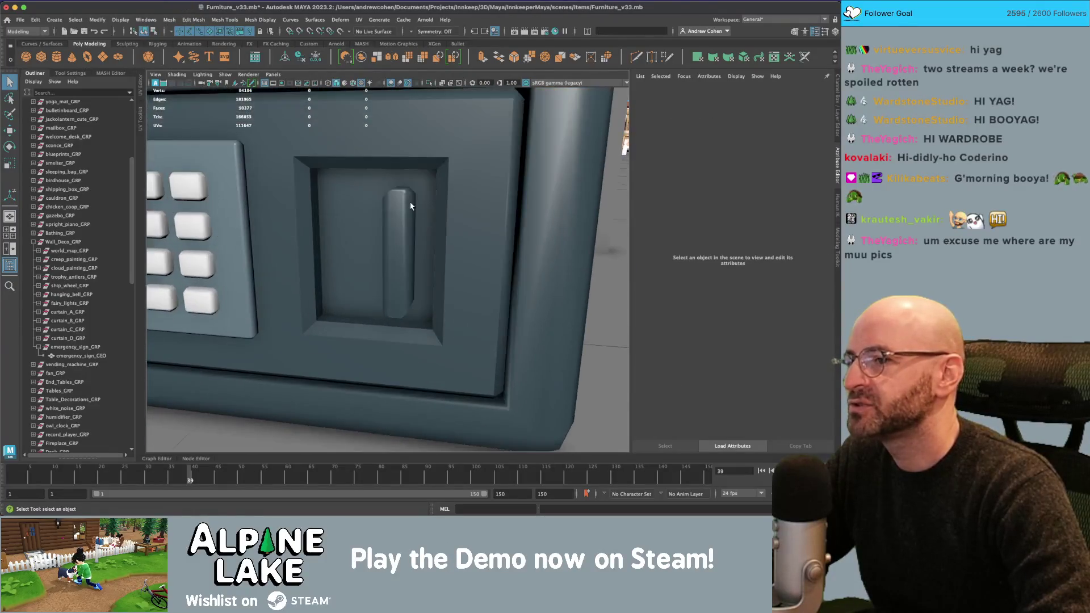
pyautogui.scroll(-5, 273, 217)
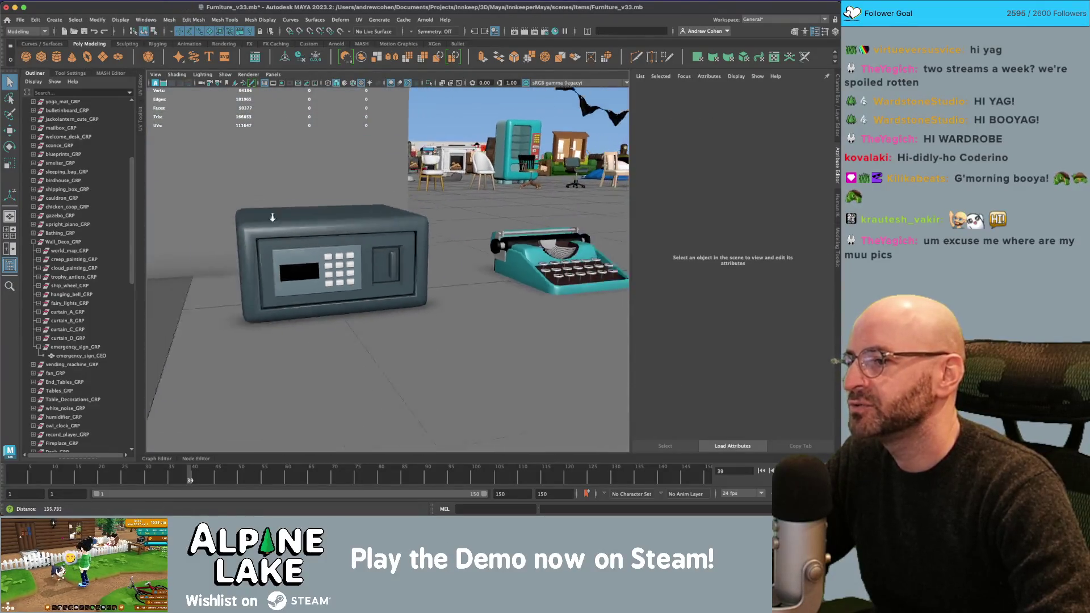
pyautogui.scroll(3, 272, 217)
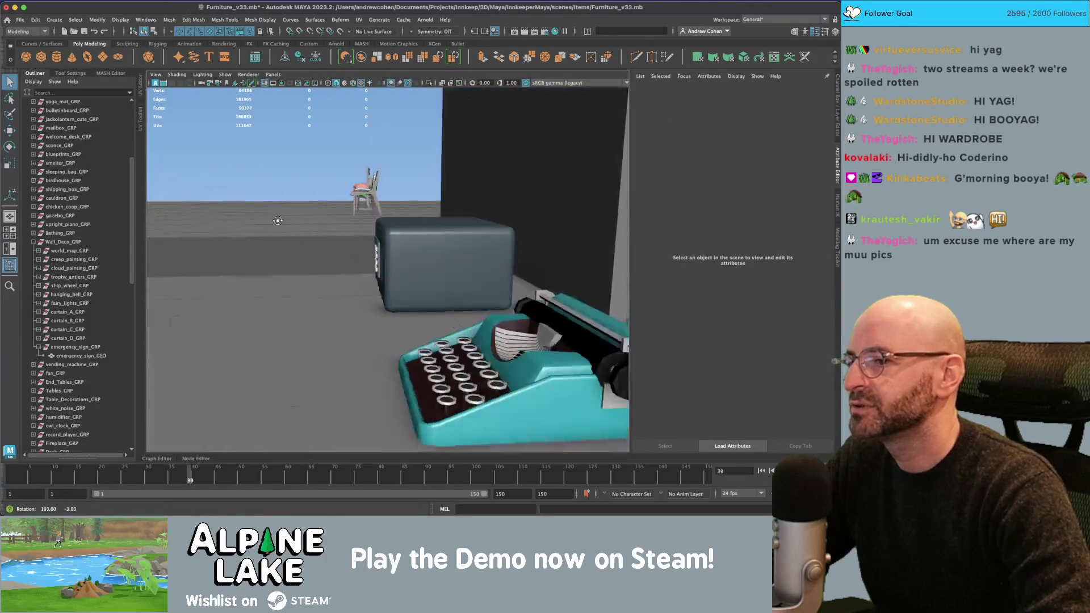
pyautogui.scroll(-3, 340, 210)
pyautogui.scroll(5, 391, 205)
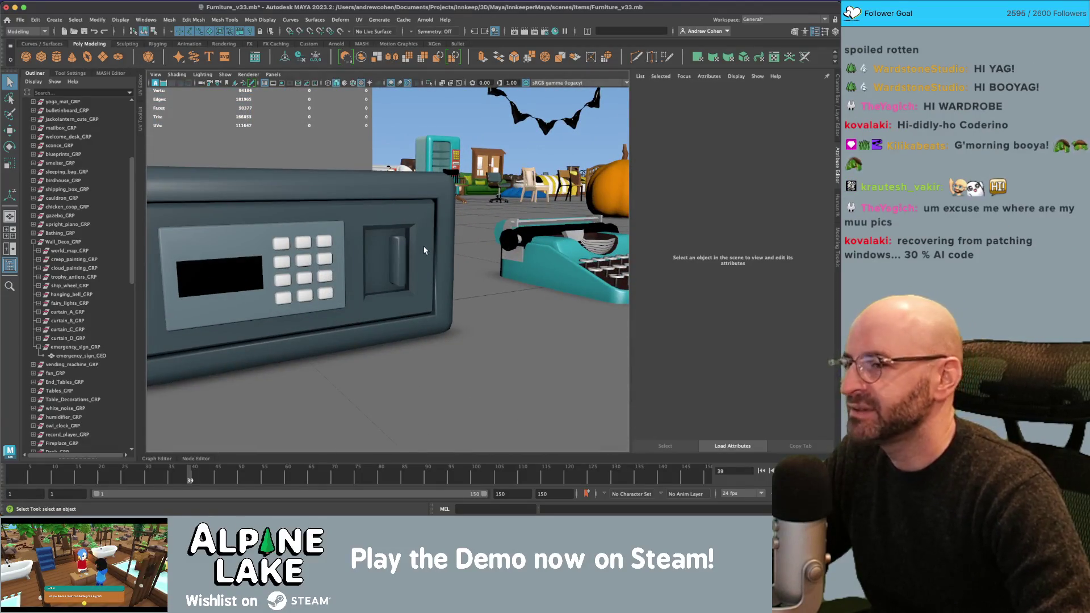
pyautogui.scroll(4, 425, 250)
pyautogui.click(338, 212)
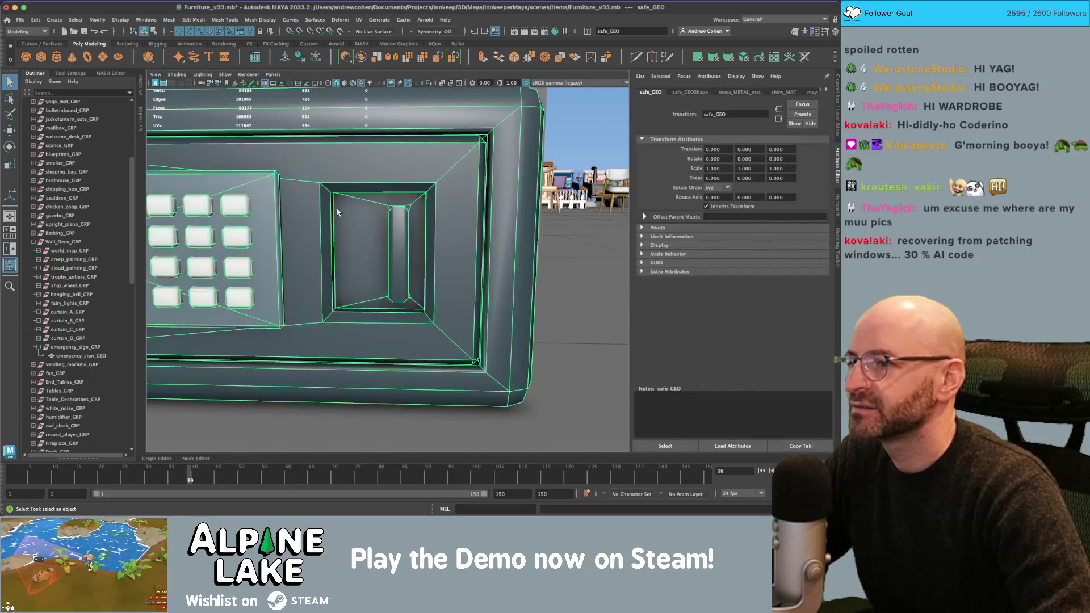
# Inset the handle's front face and push it into the handle, then return to object mode.
pyautogui.scroll(6, 365, 231)
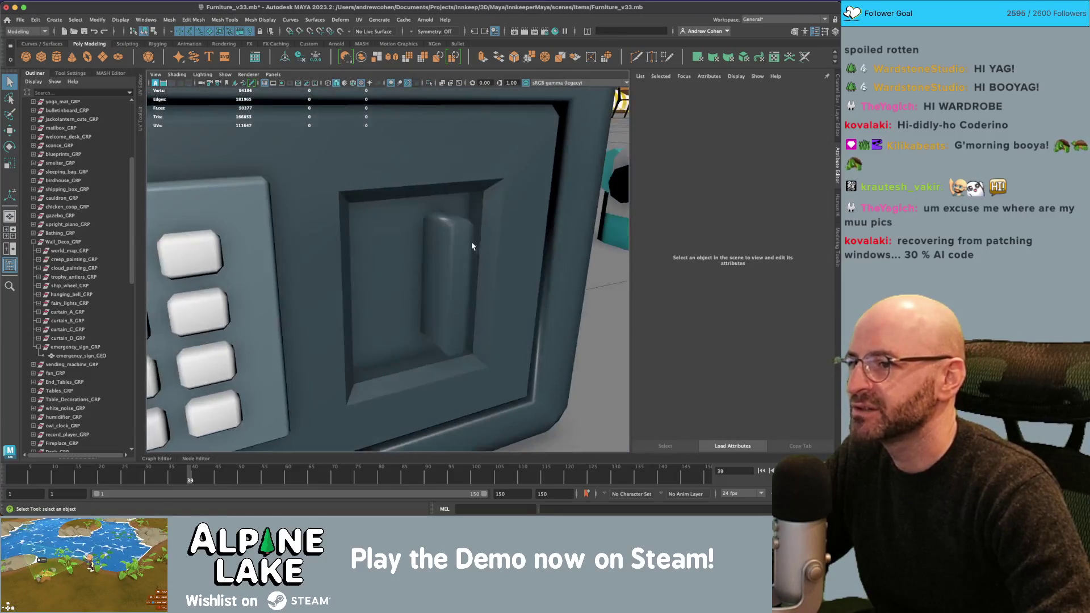
pyautogui.click(471, 246)
pyautogui.scroll(5, 417, 225)
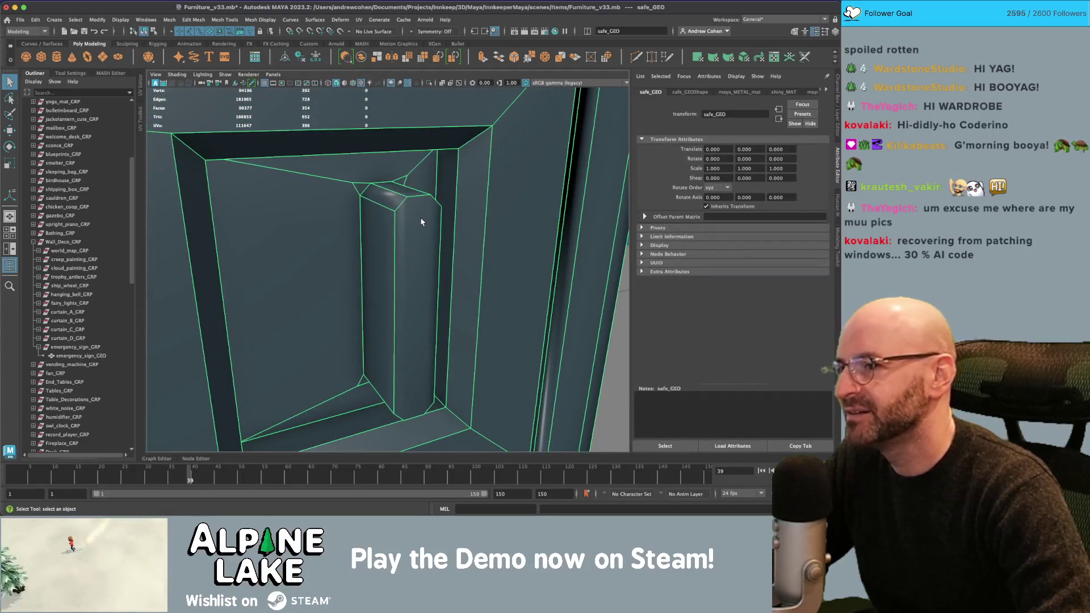
pyautogui.rightClick(427, 241)
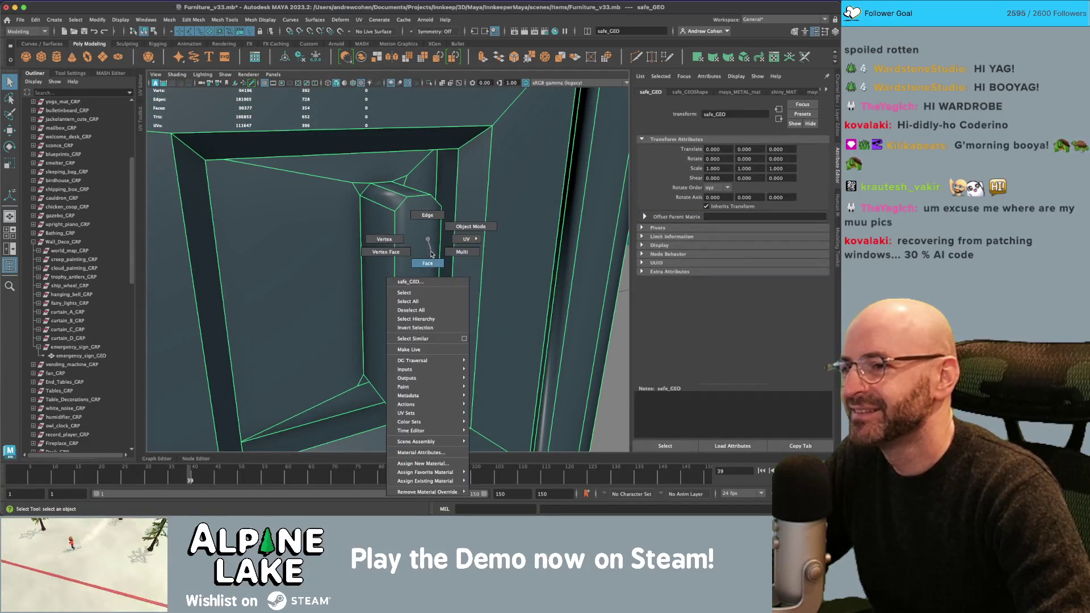
pyautogui.click(426, 268)
pyautogui.press('r')
pyautogui.moveTo(417, 316)
pyautogui.mouseDown()
pyautogui.moveTo(381, 304)
pyautogui.moveTo(404, 302)
pyautogui.mouseUp()
pyautogui.press('w')
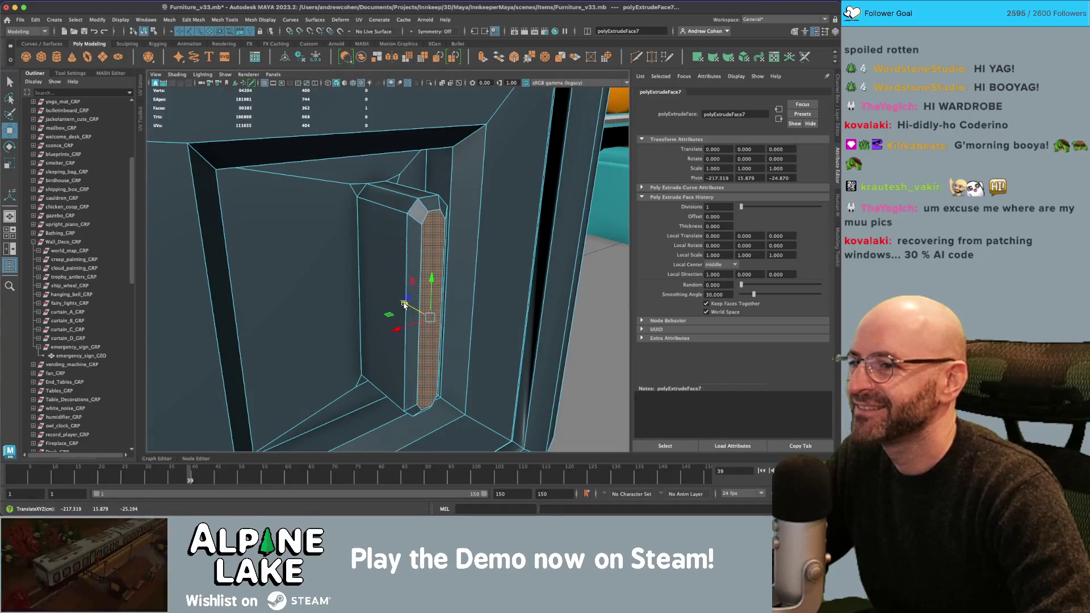
pyautogui.click(154, 31)
pyautogui.click(146, 31)
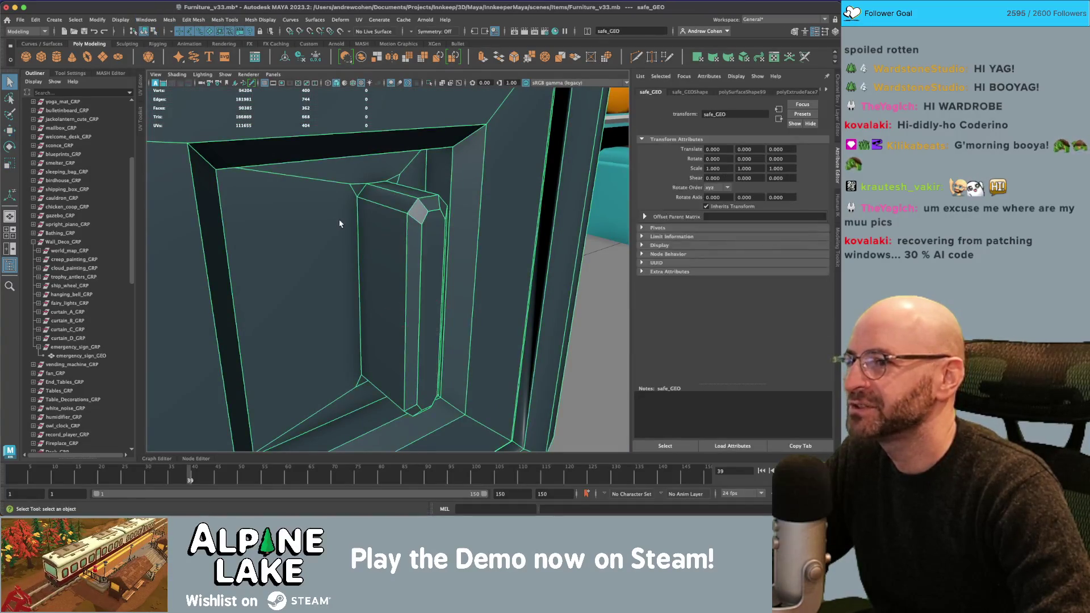
pyautogui.press('q')
# Select the handle's face strip, apply Soften Edge, and clear the selection.
pyautogui.moveTo(357, 225)
pyautogui.mouseDown()
pyautogui.moveTo(418, 219)
pyautogui.moveTo(393, 219)
pyautogui.moveTo(425, 229)
pyautogui.mouseUp()
pyautogui.rightClick(425, 228)
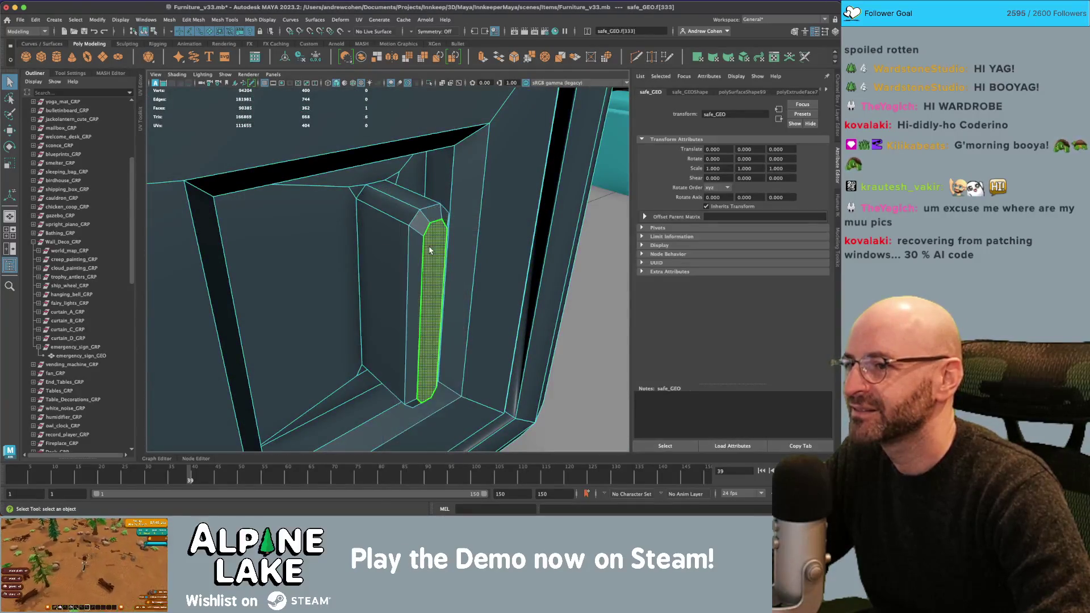
pyautogui.click(430, 250)
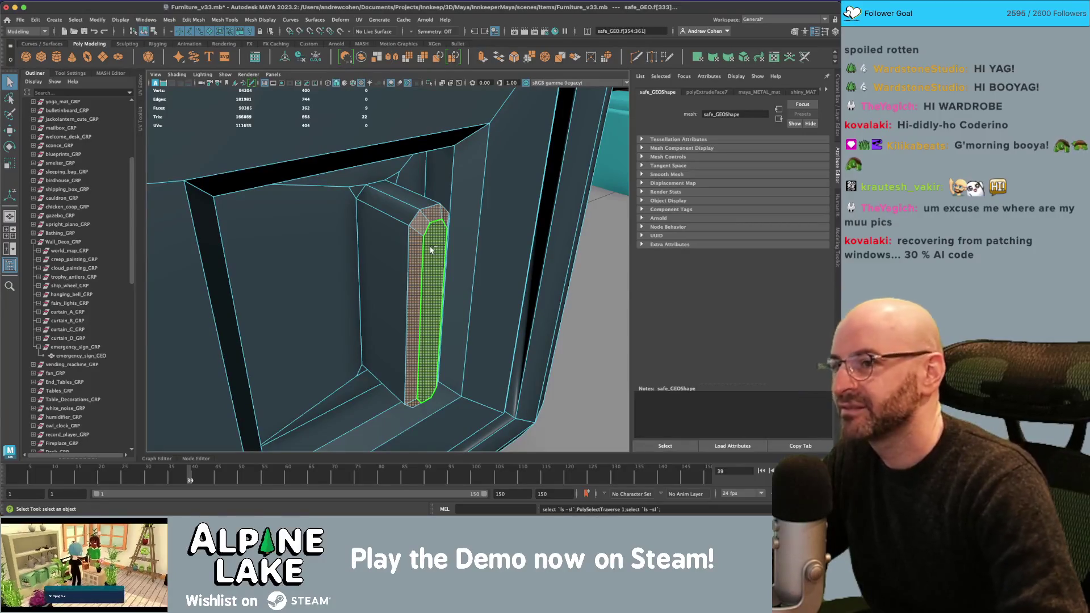
pyautogui.click(355, 130)
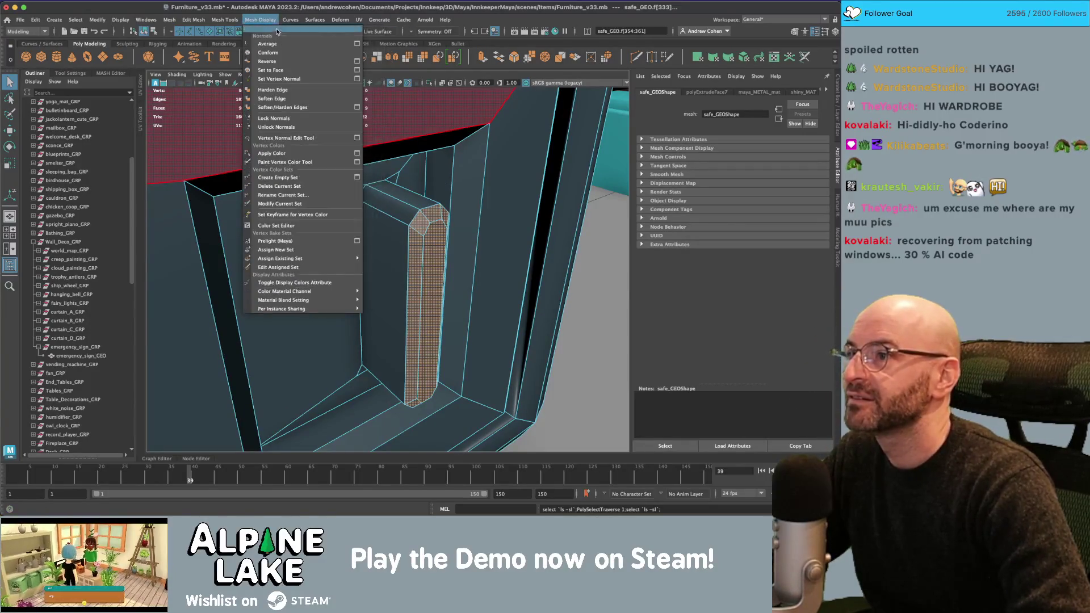
pyautogui.click(282, 99)
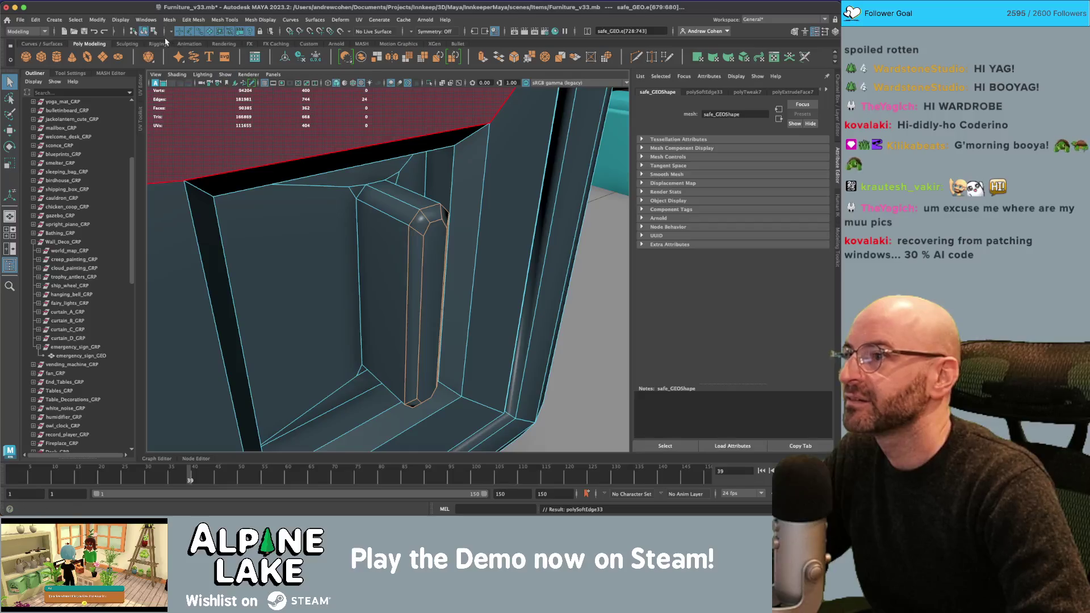
pyautogui.press('F8')
pyautogui.click(301, 232)
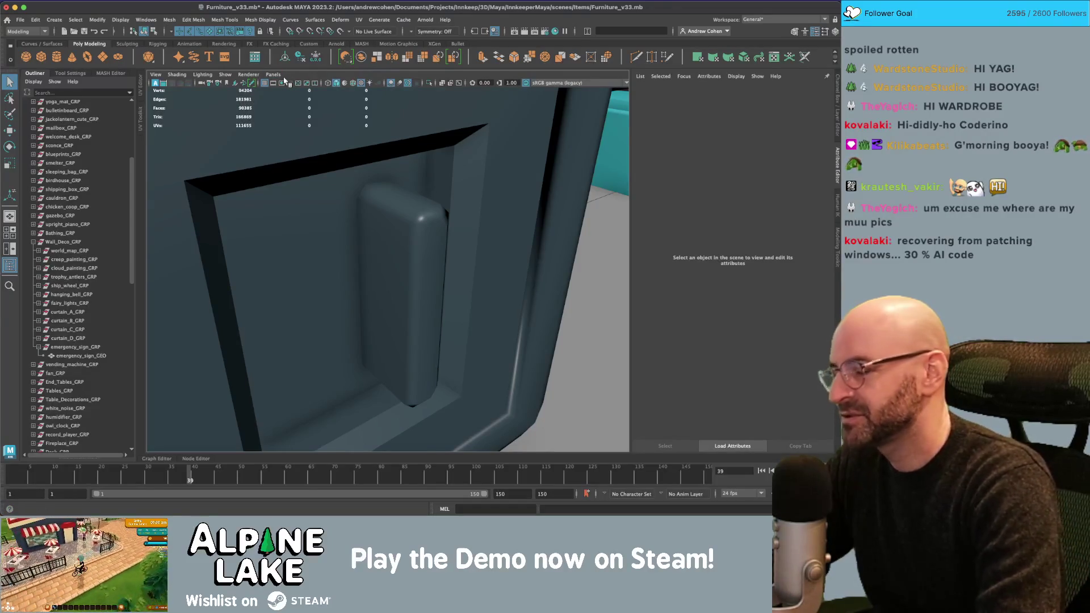
# Launch the Photos app by searching 'photos' in Spotlight.
pyautogui.press('super+space')
pyautogui.write('photos')
pyautogui.press('Return')
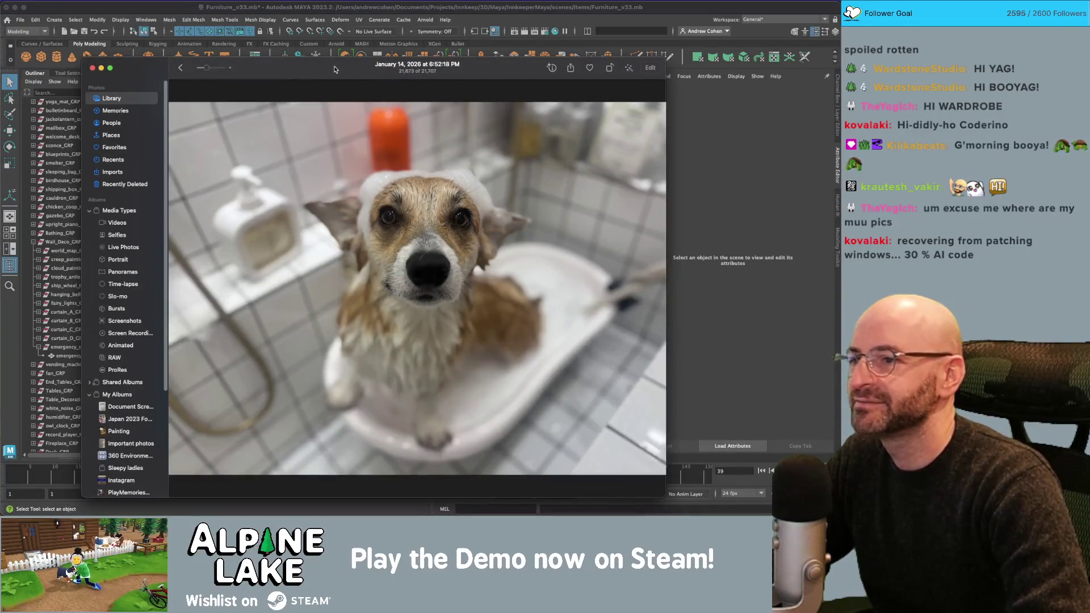
pyautogui.press('super+q')
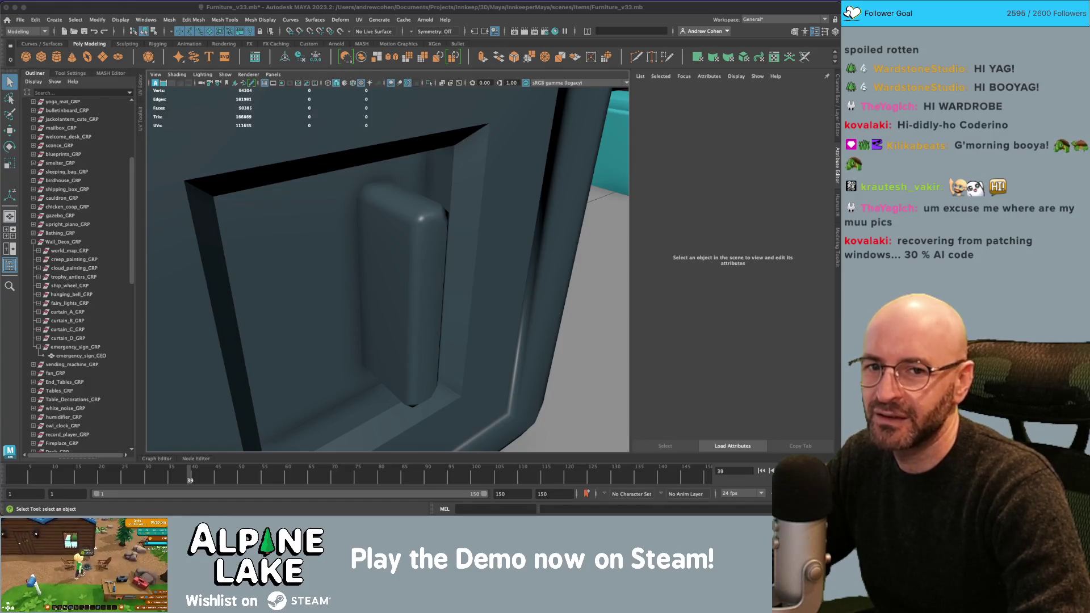
pyautogui.press('super+Tab')
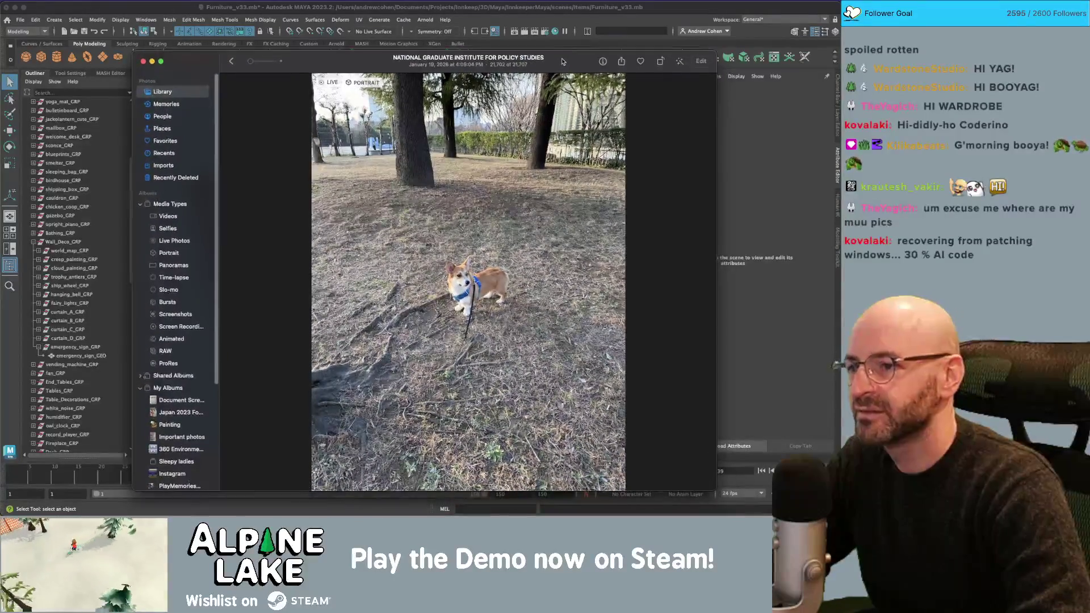
pyautogui.press('super+Tab')
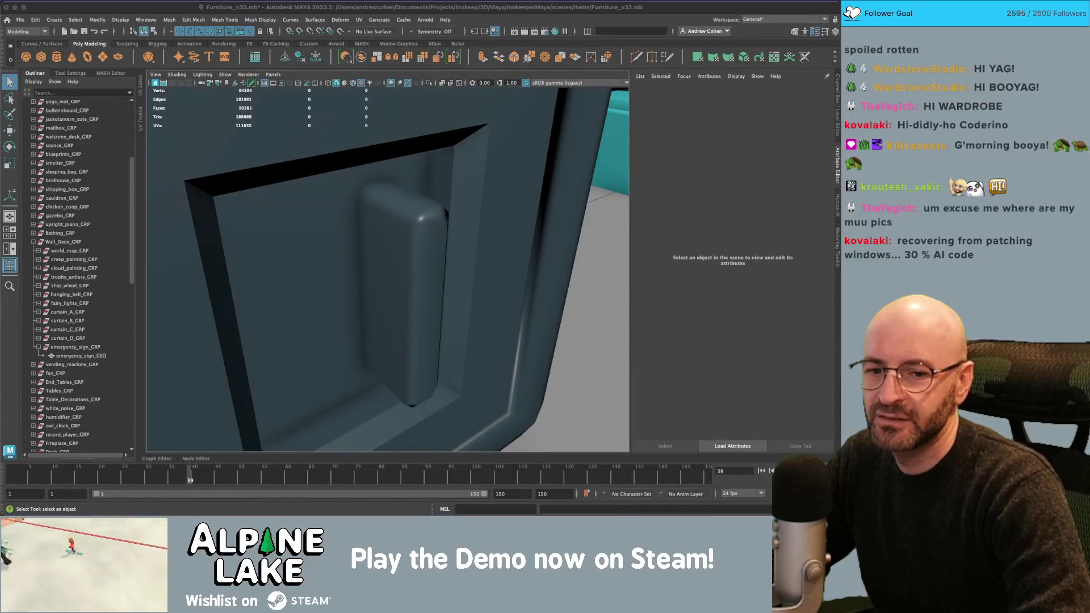
pyautogui.press('super+Tab')
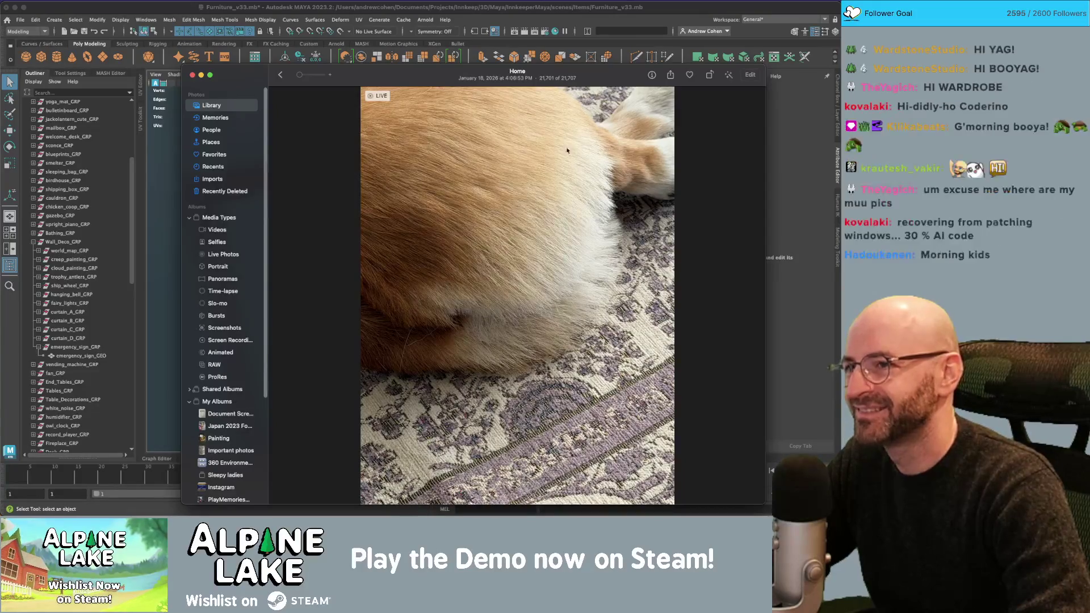
pyautogui.press('super+Tab')
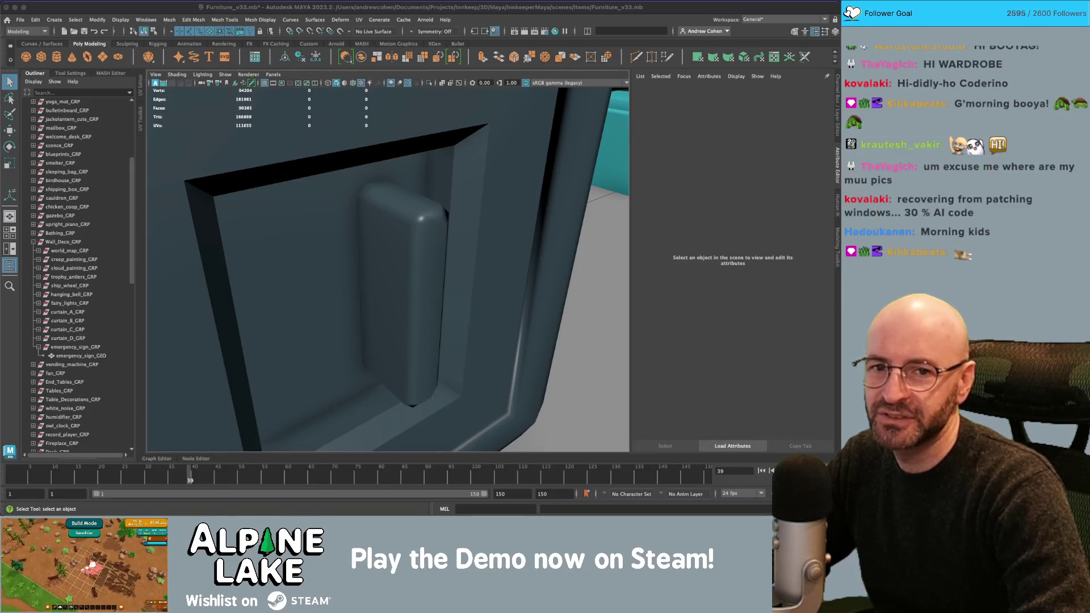
pyautogui.press('super+Tab')
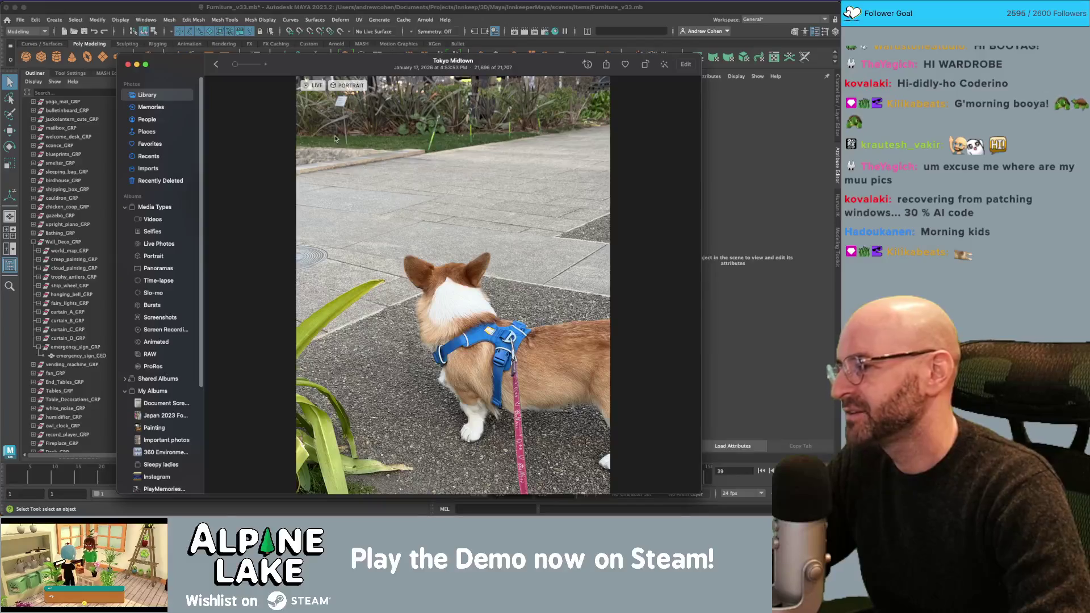
pyautogui.moveTo(316, 69); pyautogui.dragTo(309, 49)
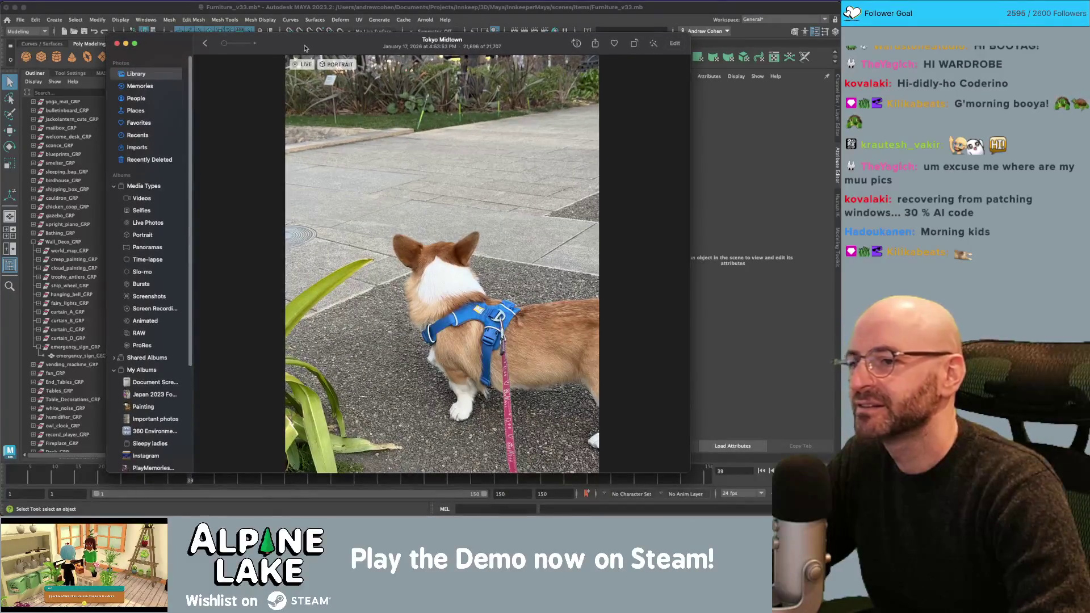
pyautogui.press('super+h')
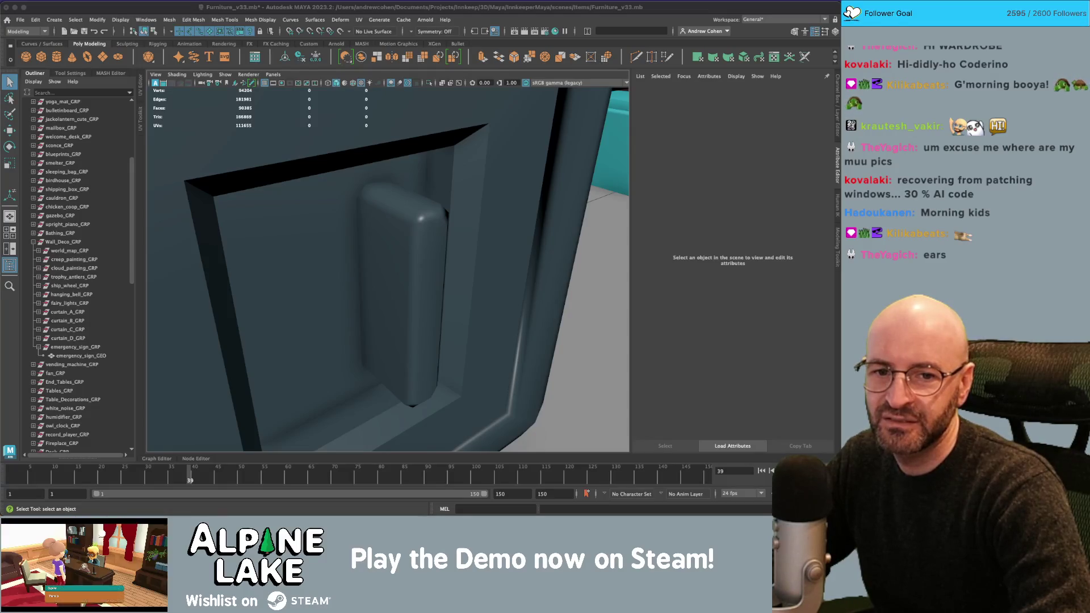
pyautogui.press('super+Tab')
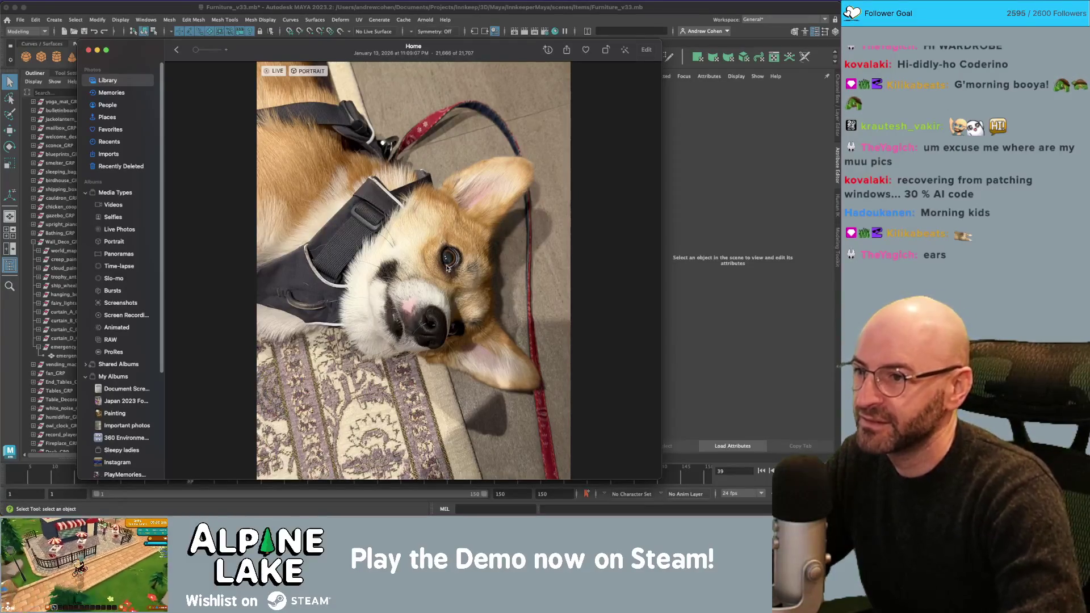
pyautogui.scroll(5, 447, 268)
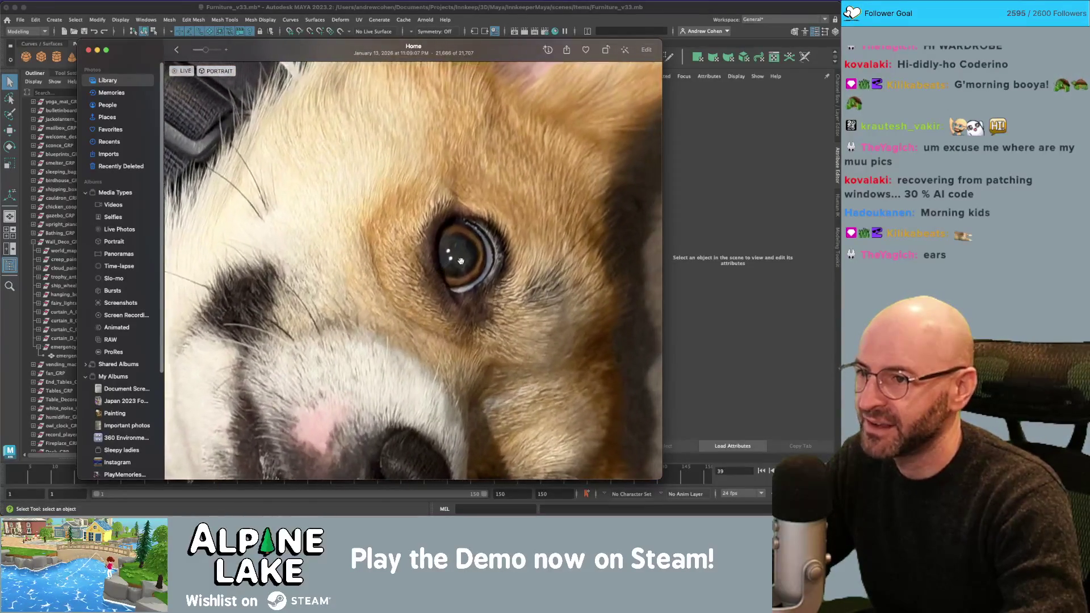
pyautogui.scroll(5, 460, 260)
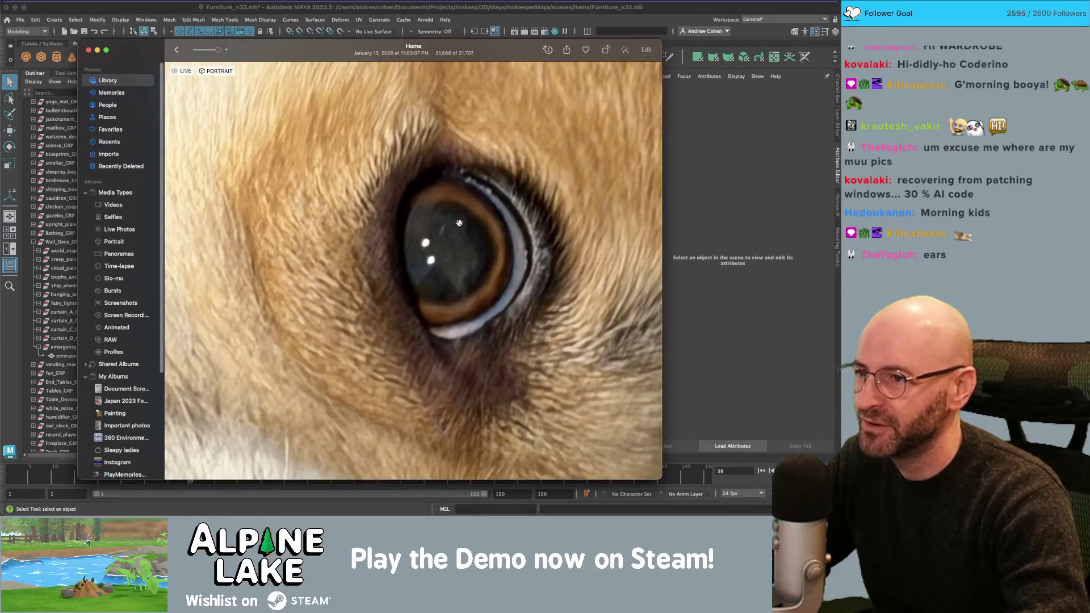
pyautogui.press('Escape')
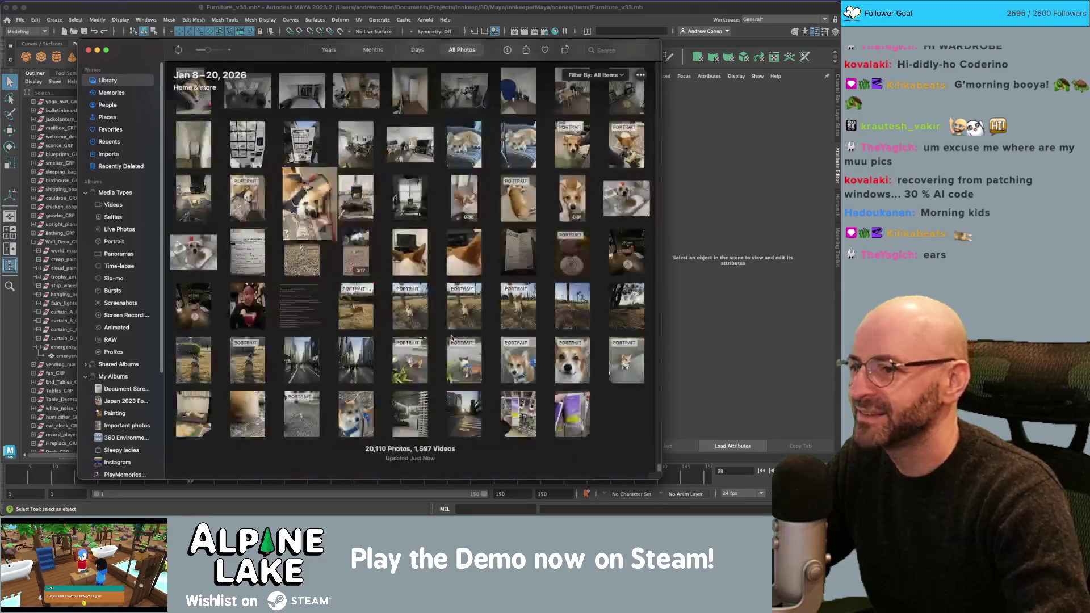
pyautogui.press('space')
pyautogui.press('super+Tab')
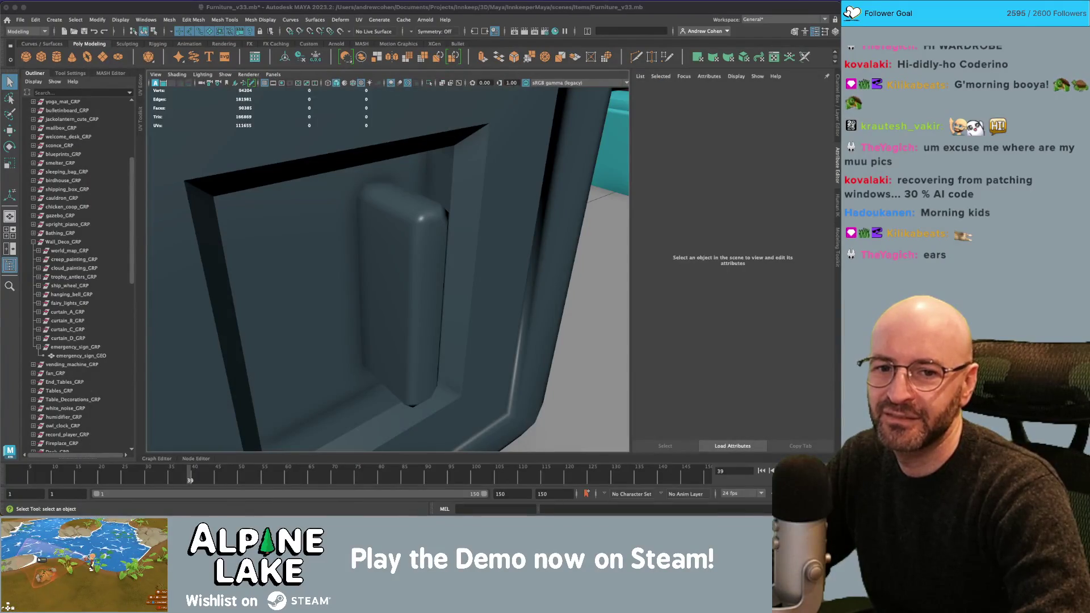
pyautogui.press('super+Tab')
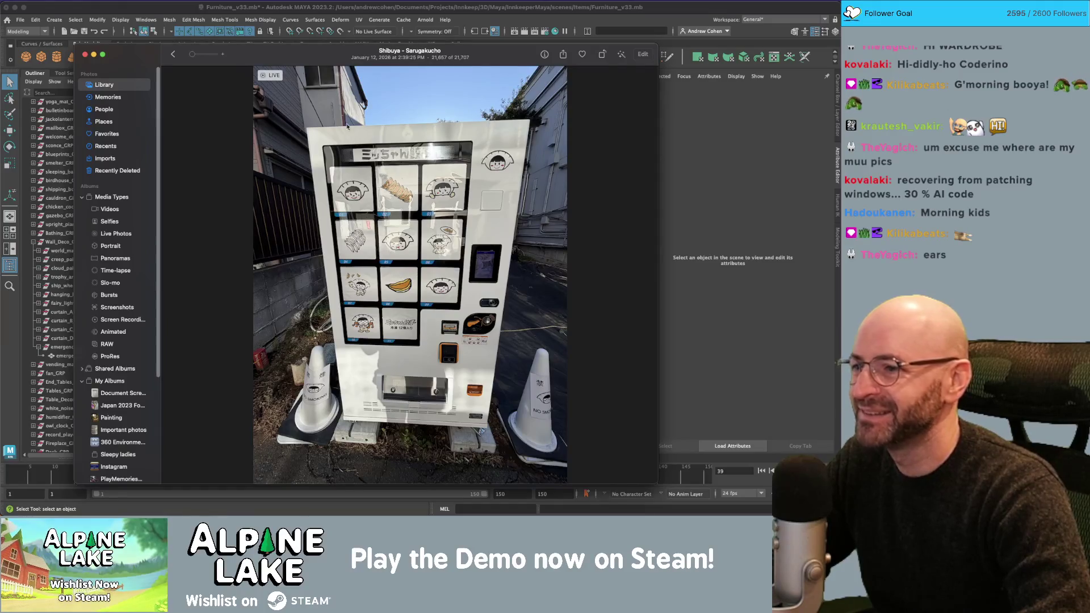
pyautogui.click(299, 41)
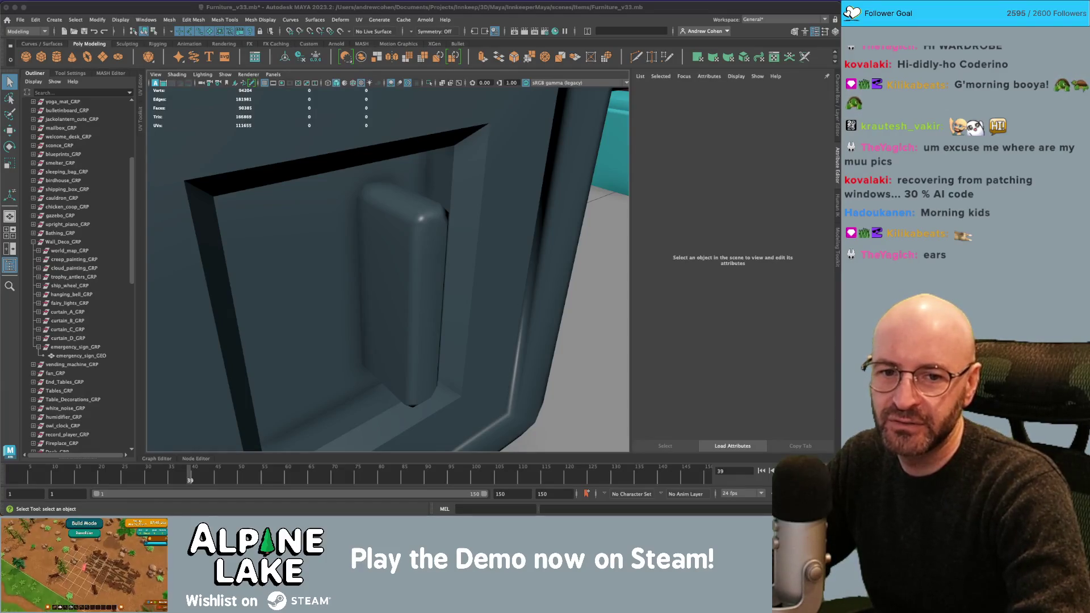
pyautogui.press('super+Tab')
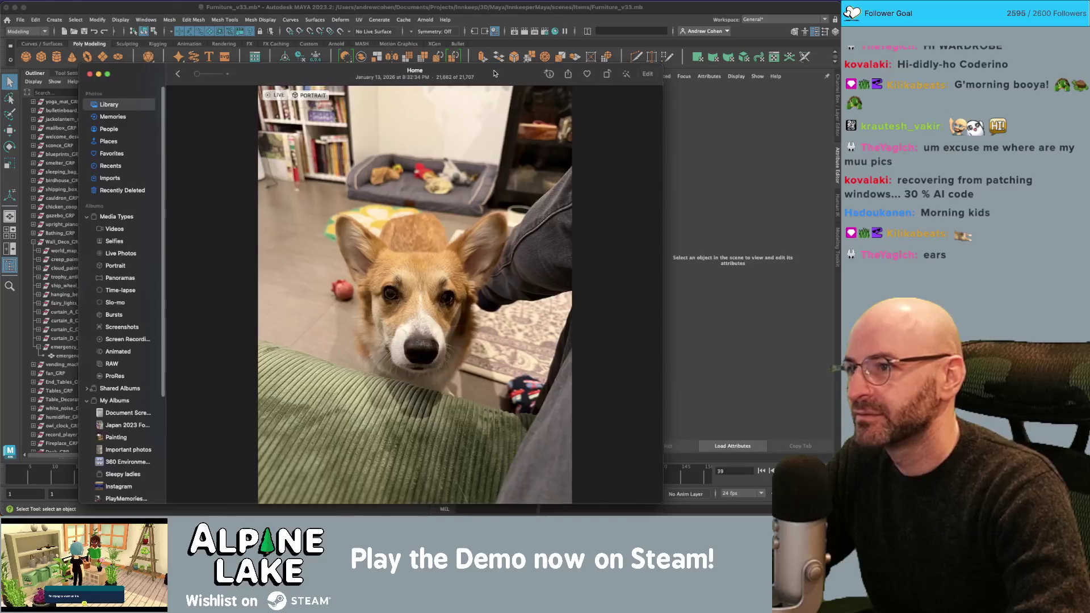
pyautogui.press('super+Tab')
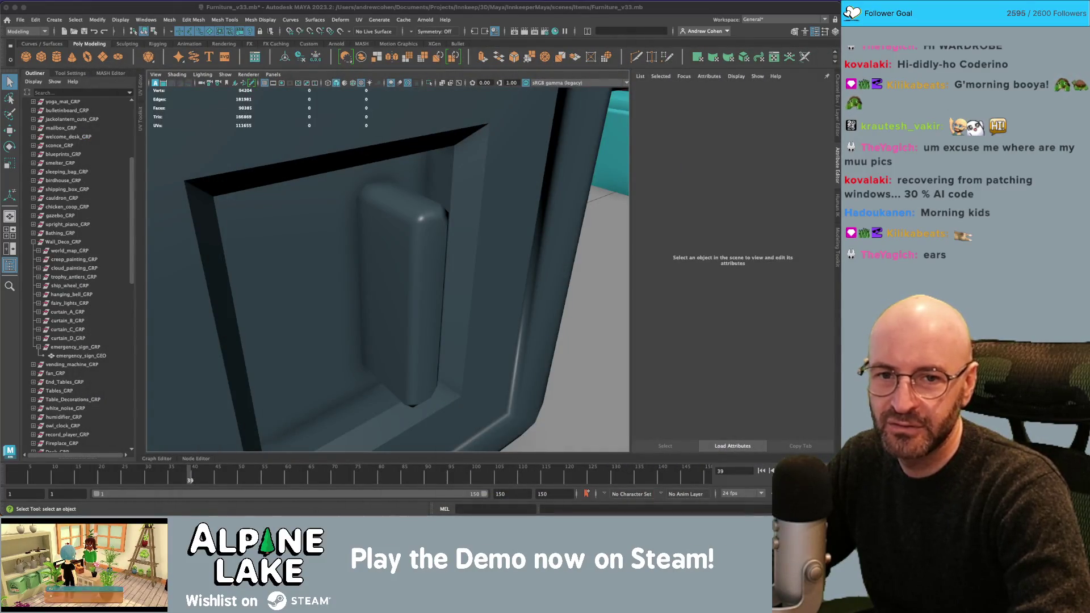
pyautogui.press('super+Tab')
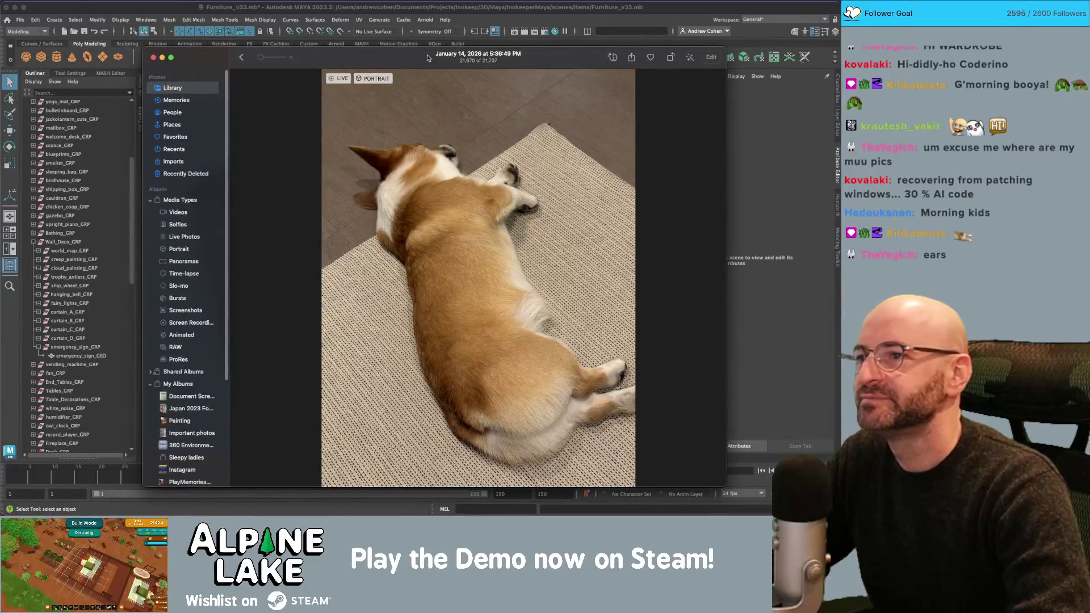
pyautogui.moveTo(427, 57); pyautogui.dragTo(344, 47)
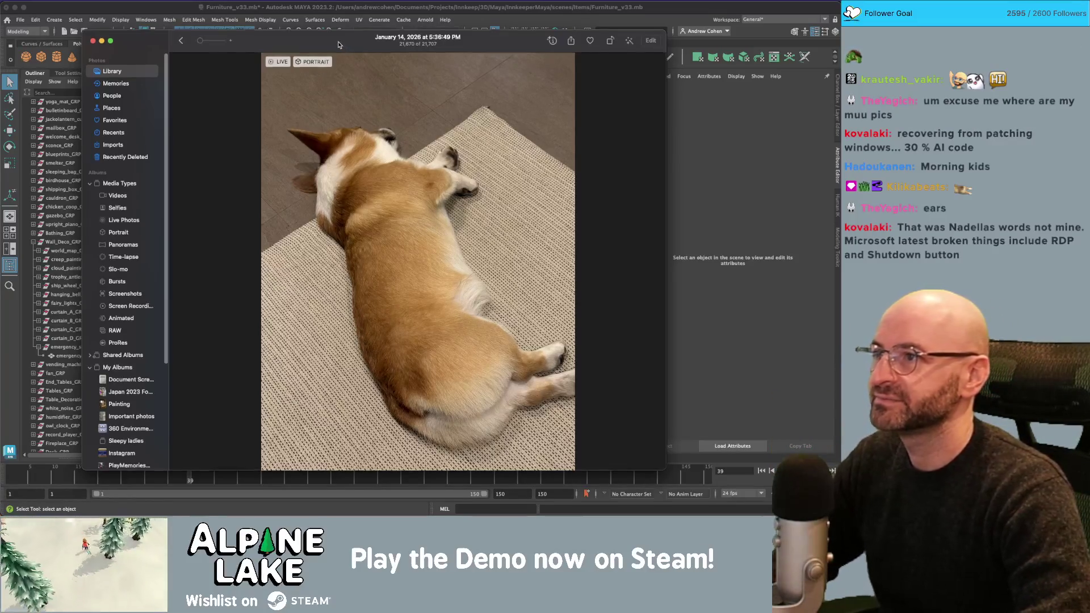
pyautogui.press('super+w')
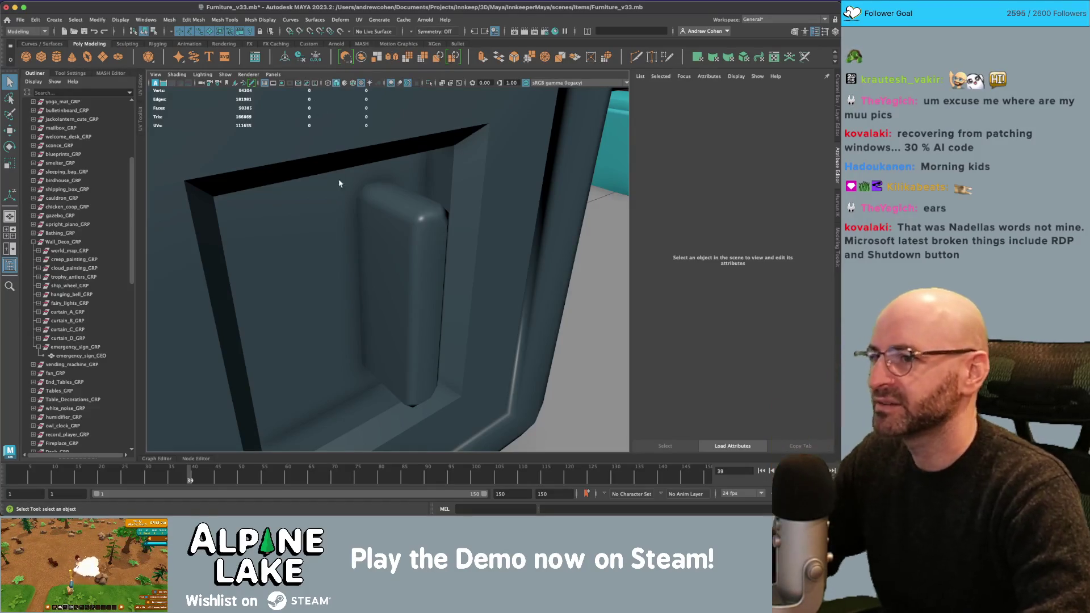
# Select safe_GEO, check two door-handle vertices, then deselect it.
pyautogui.click(382, 182)
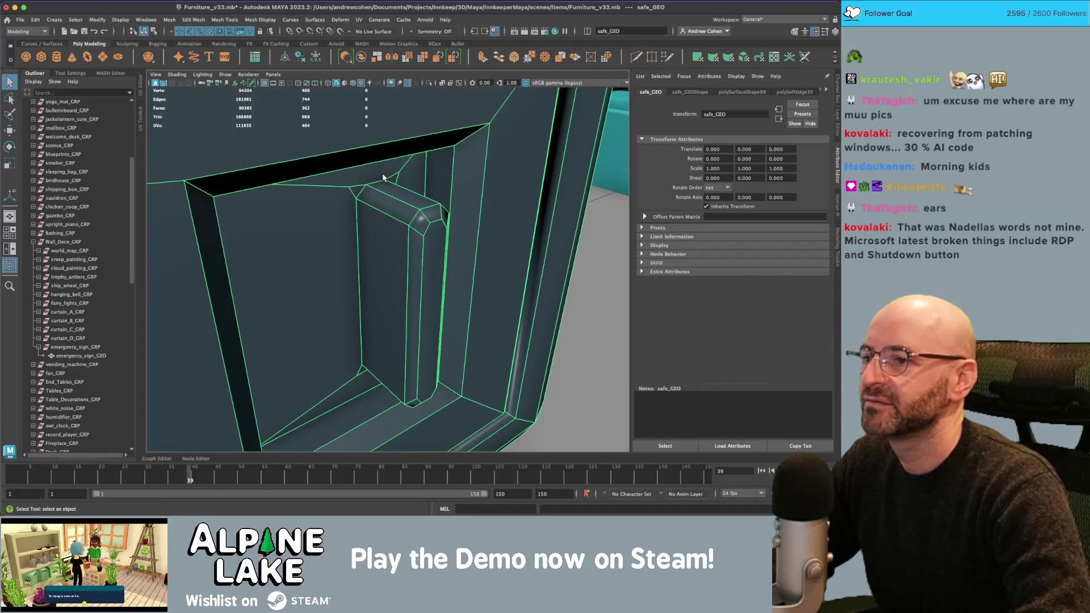
pyautogui.press('F9')
pyautogui.moveTo(467, 178); pyautogui.dragTo(224, 185)
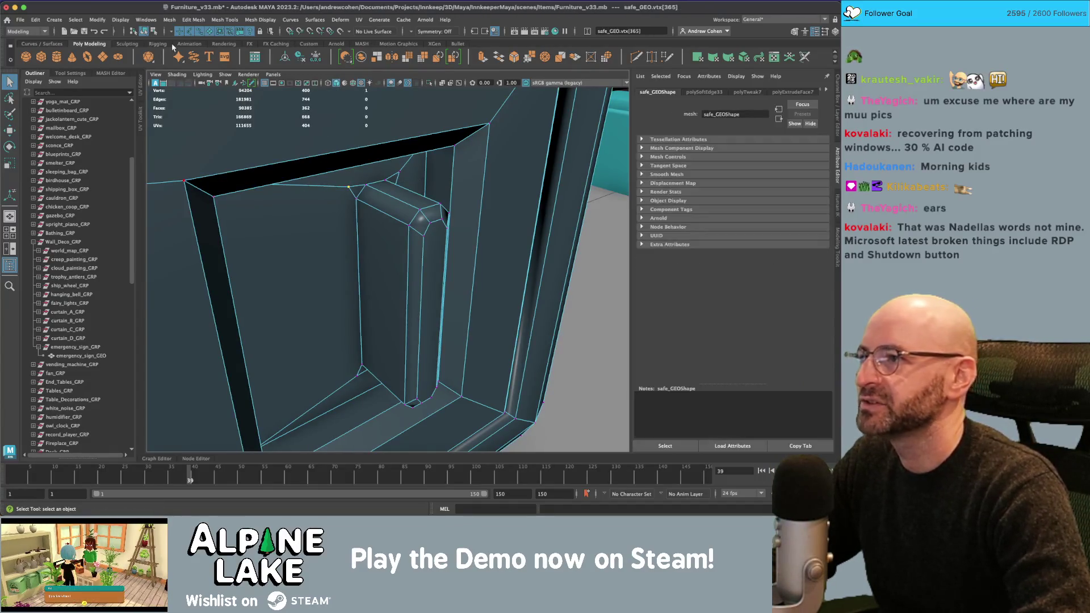
pyautogui.press('F8')
pyautogui.scroll(-3, 259, 210)
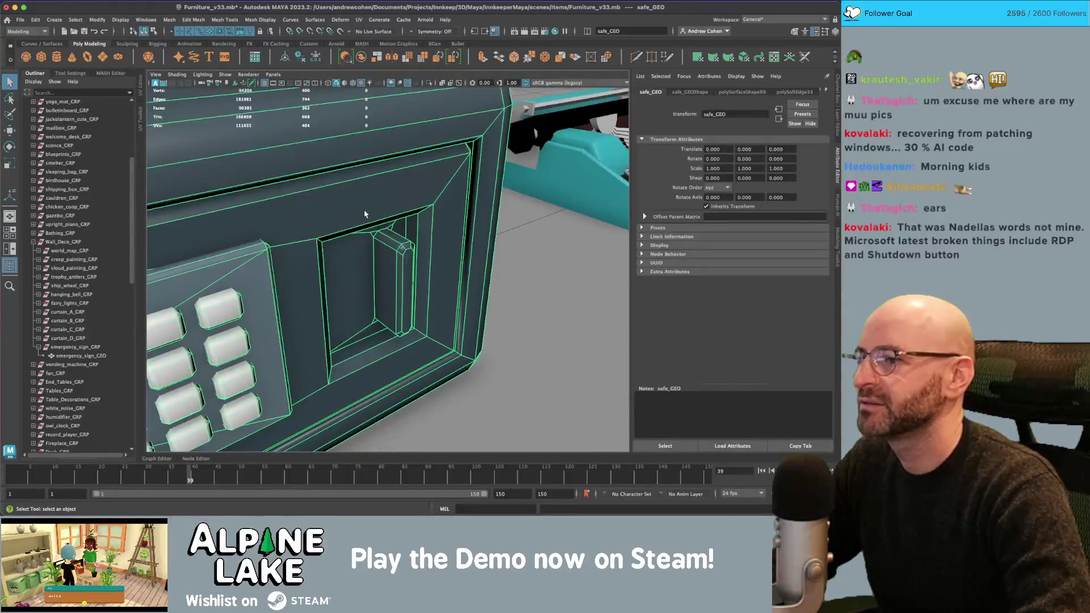
pyautogui.scroll(-10, 365, 214)
pyautogui.click(321, 248)
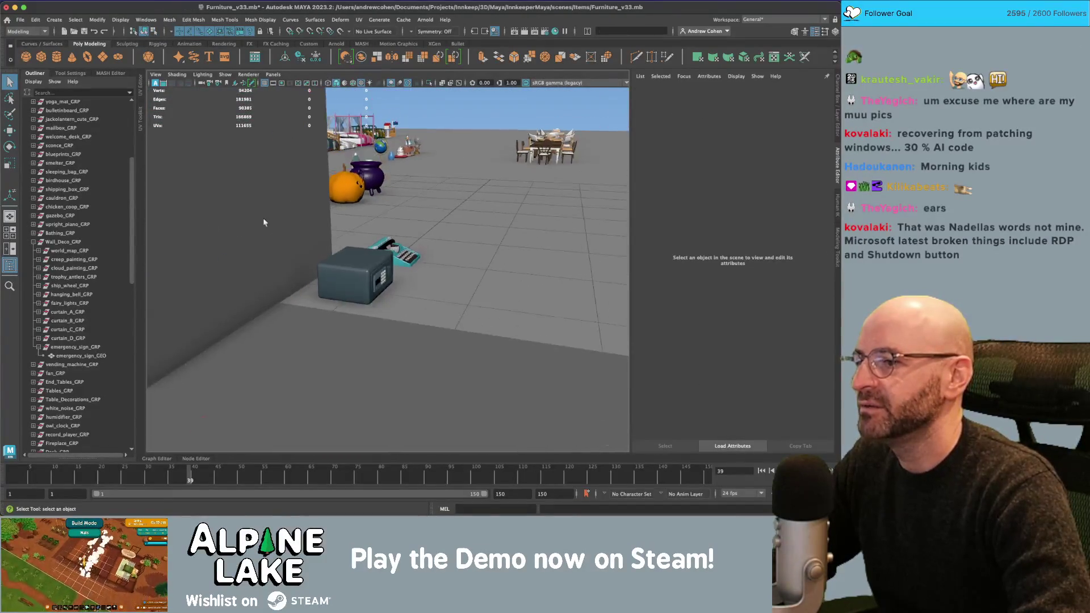
pyautogui.scroll(-10, 264, 222)
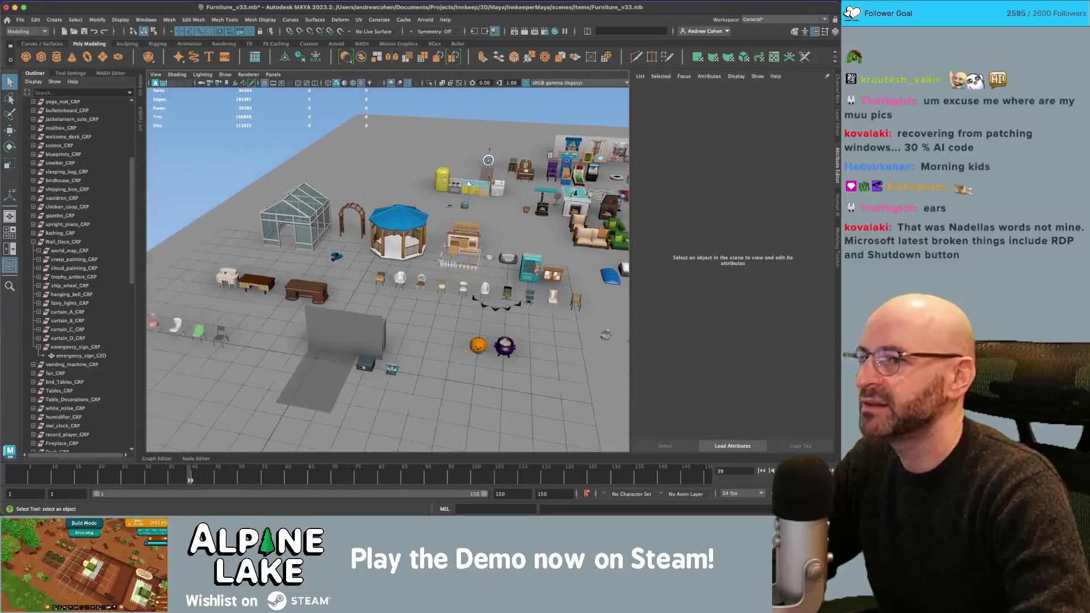
# Frame the emergency sign, pan toward the gazebo and chairs, then switch to Unity.
pyautogui.click(552, 159)
pyautogui.press('f')
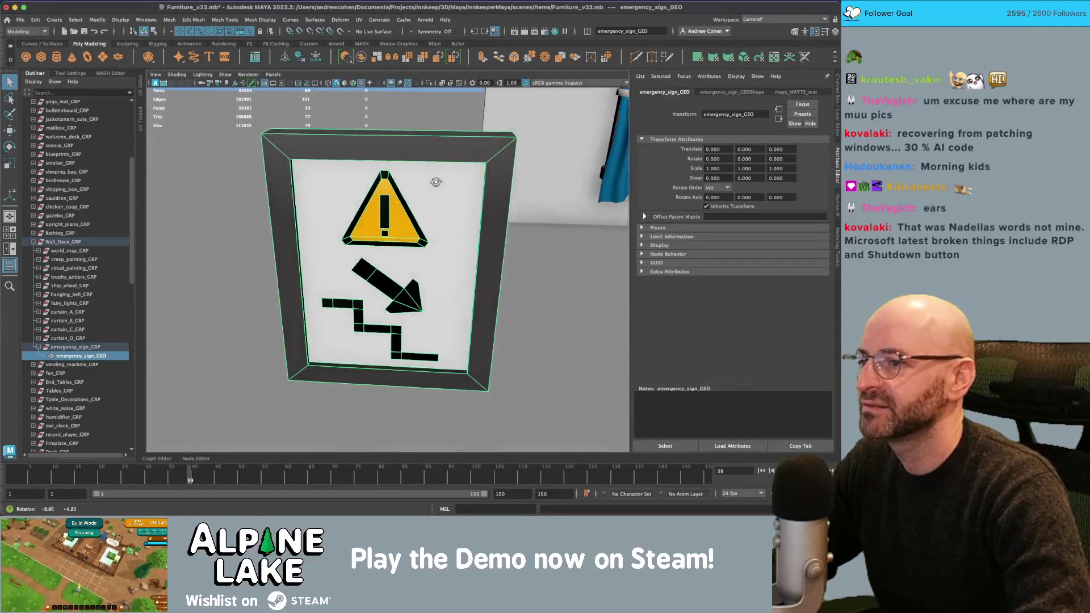
pyautogui.moveTo(369, 220); pyautogui.dragTo(332, 272)
pyautogui.scroll(-10, 407, 244)
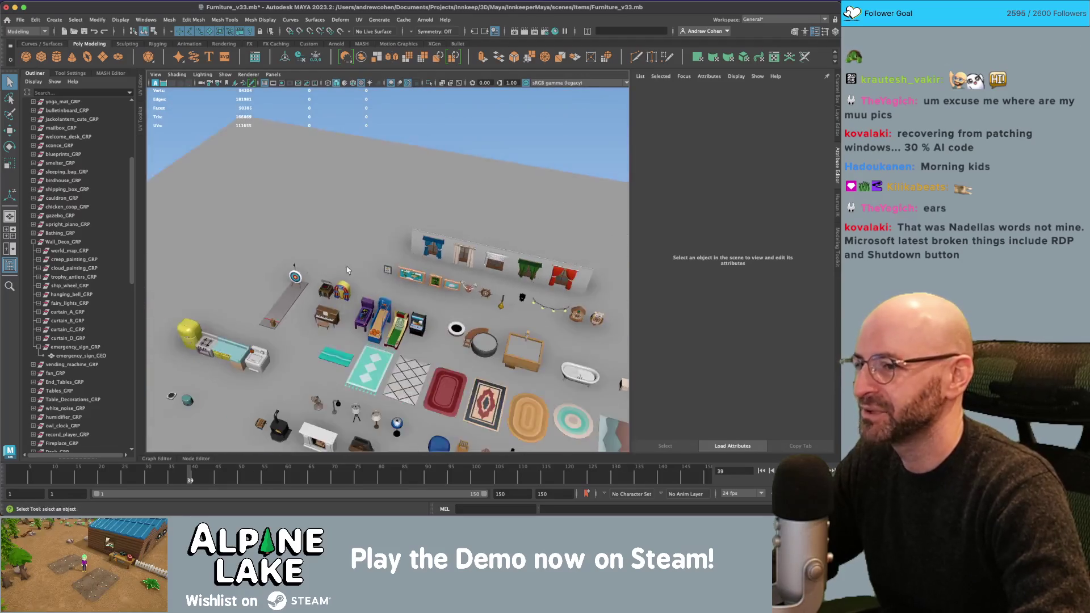
pyautogui.moveTo(348, 270); pyautogui.dragTo(368, 173)
pyautogui.scroll(8, 364, 219)
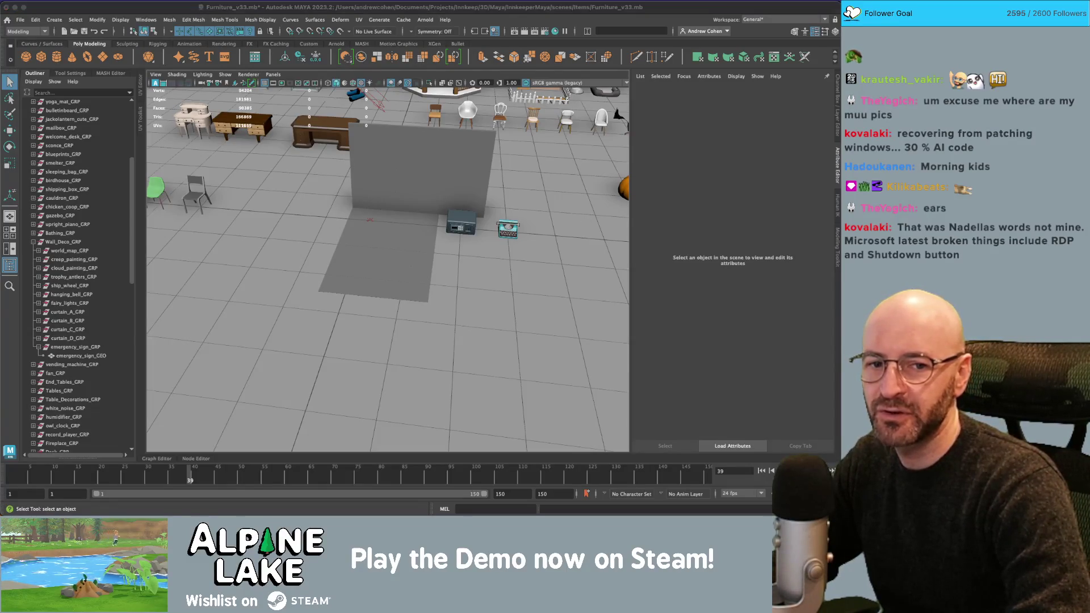
pyautogui.press('super+Tab')
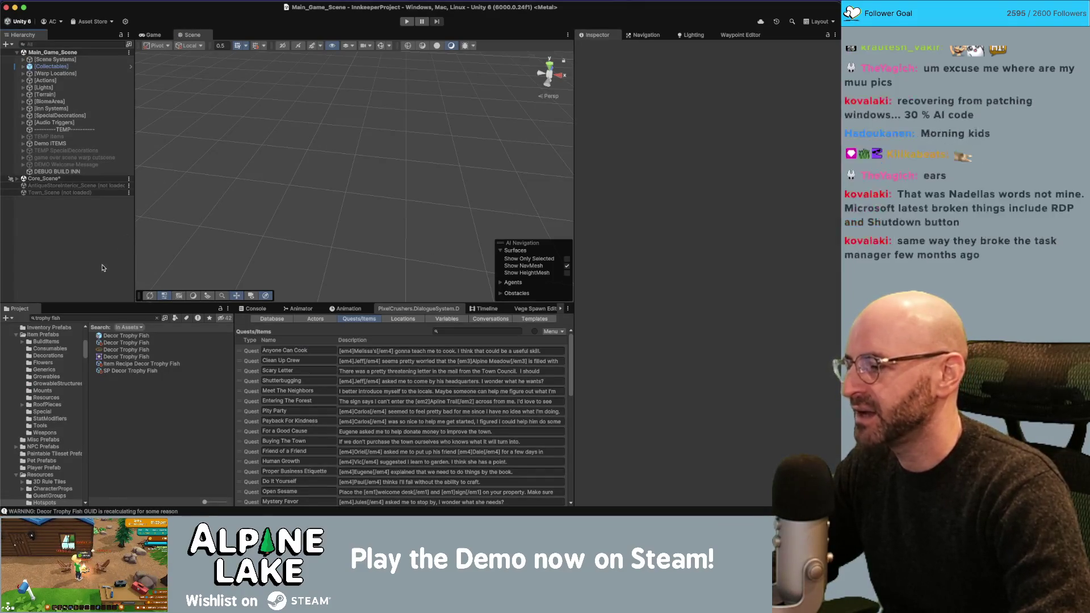
# Search the Project panel for 'activitystats' and open ItemActivityStats in Visual Studio.
pyautogui.click(99, 317)
pyautogui.click(99, 317)
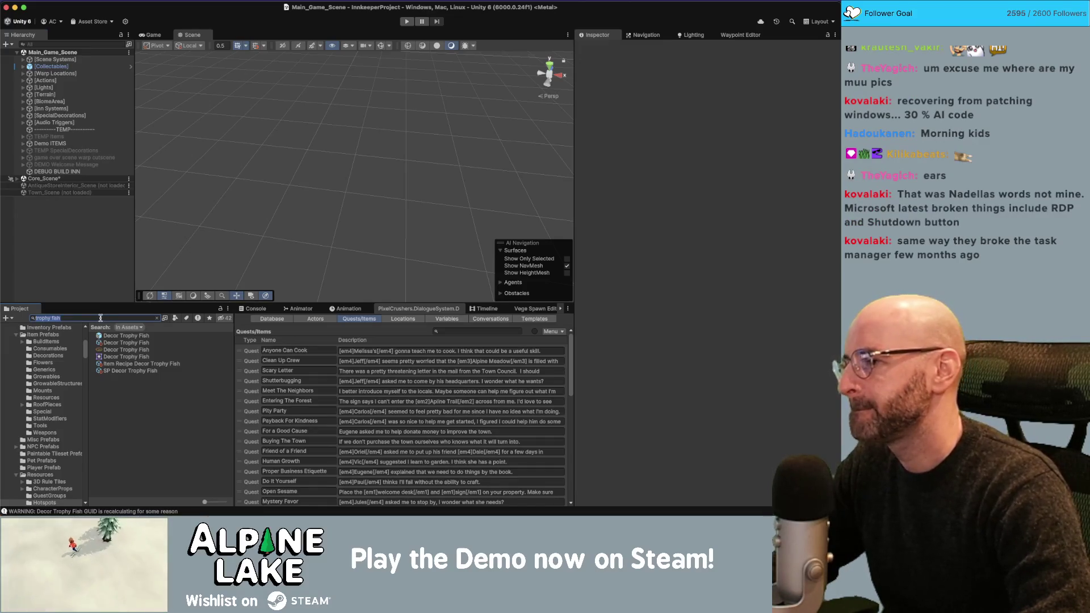
pyautogui.click(84, 260)
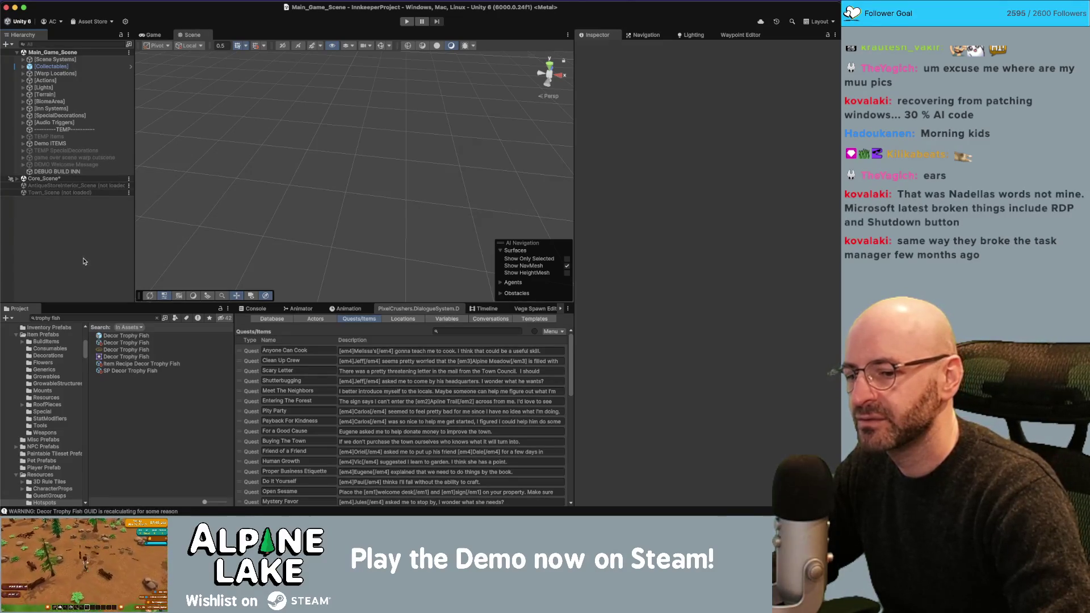
pyautogui.click(83, 318)
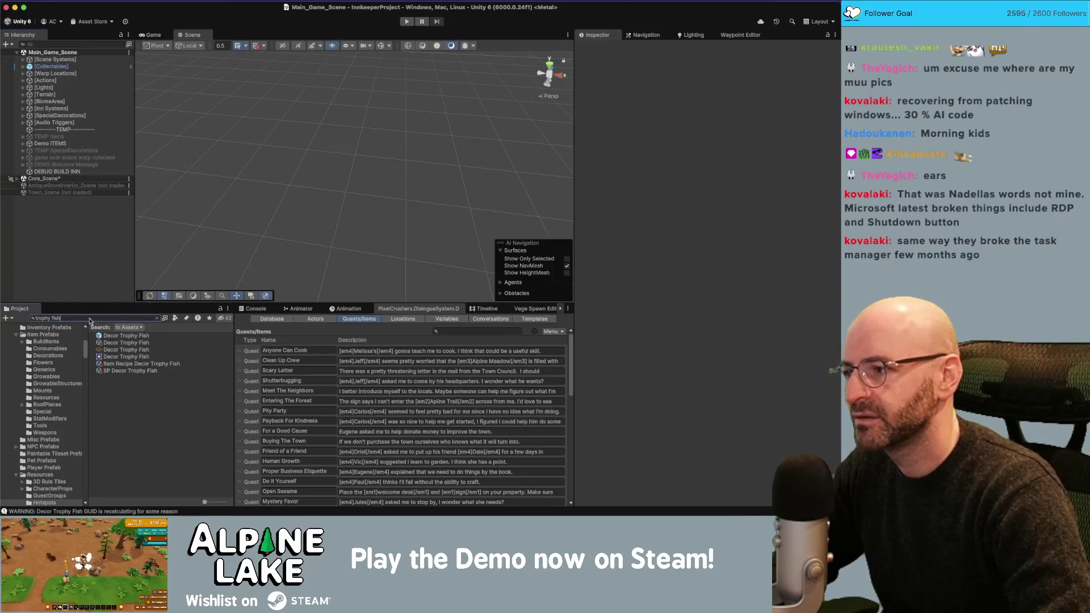
pyautogui.write('activitystats')
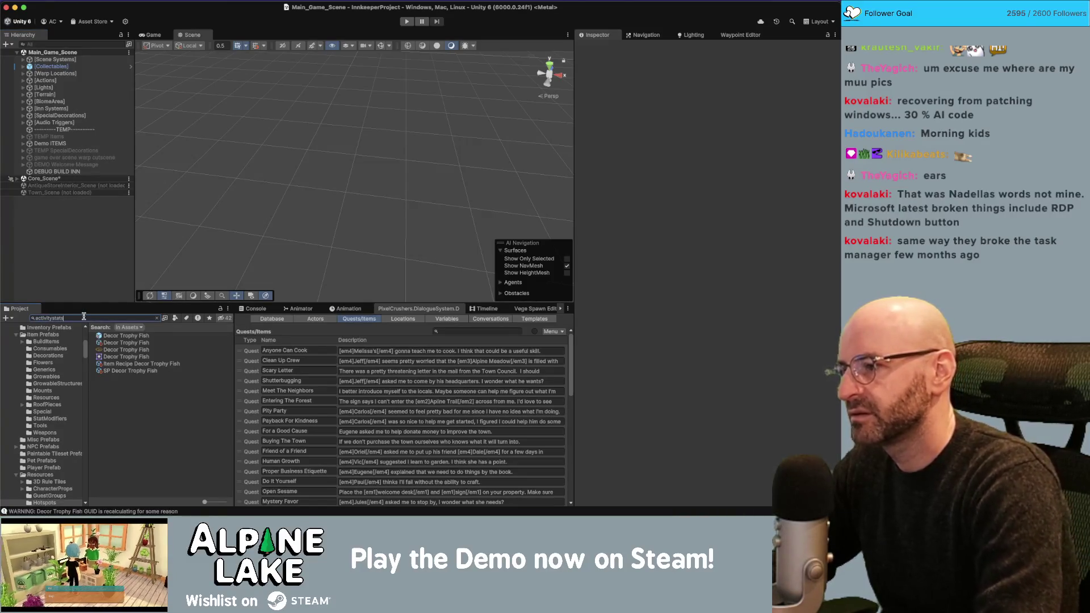
pyautogui.doubleClick(100, 342)
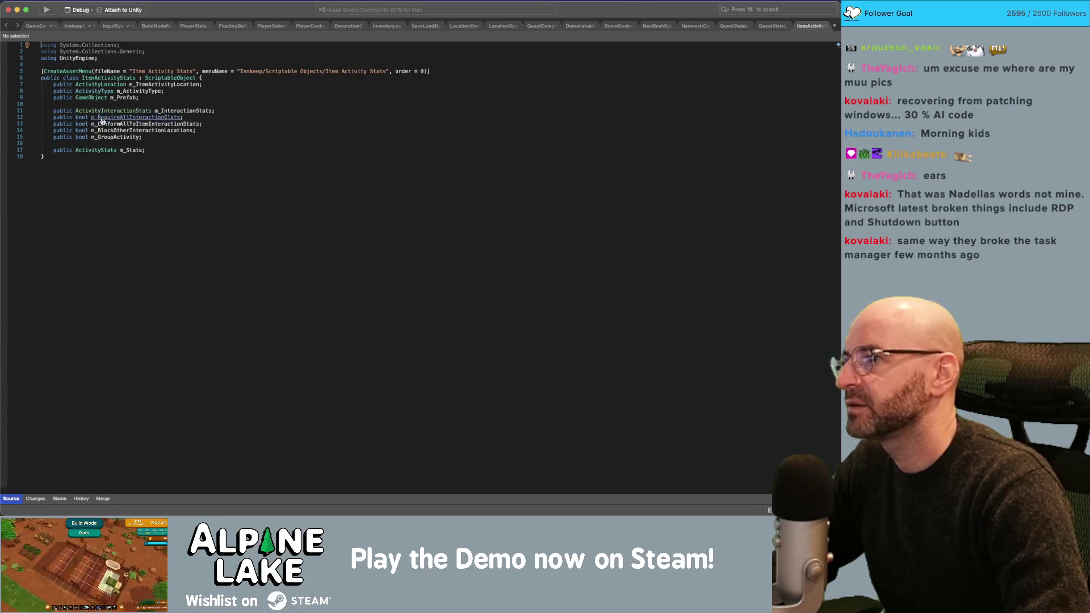
# Go to the ActivityInteractionStats and ActivityStats definitions and read DecorationStats' m_Function field.
pyautogui.keyDown('super'); pyautogui.click(102, 113); pyautogui.keyUp('super')
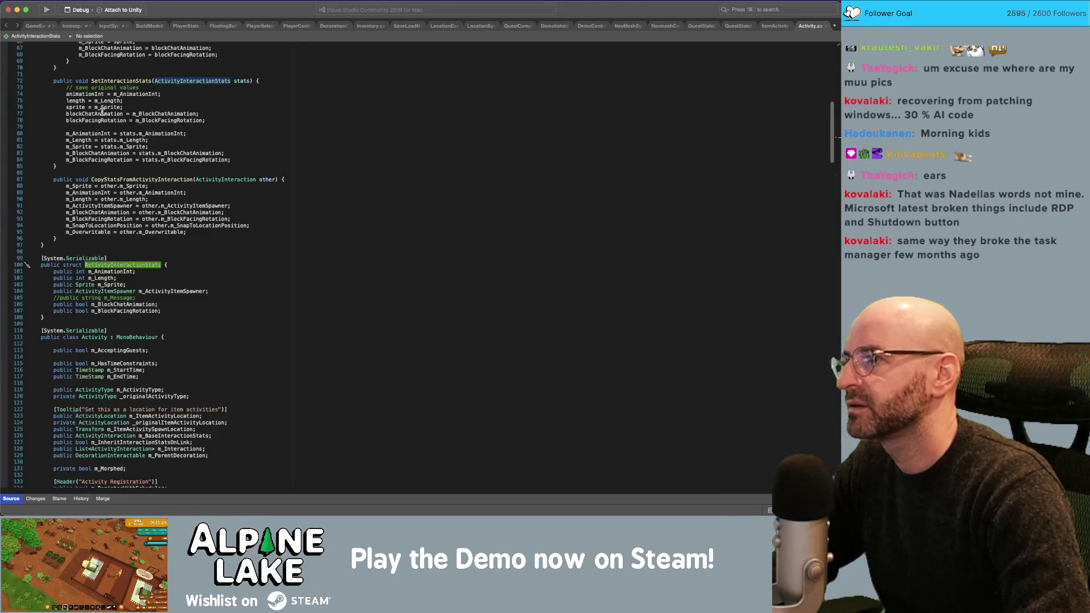
pyautogui.scroll(20, 284, 91)
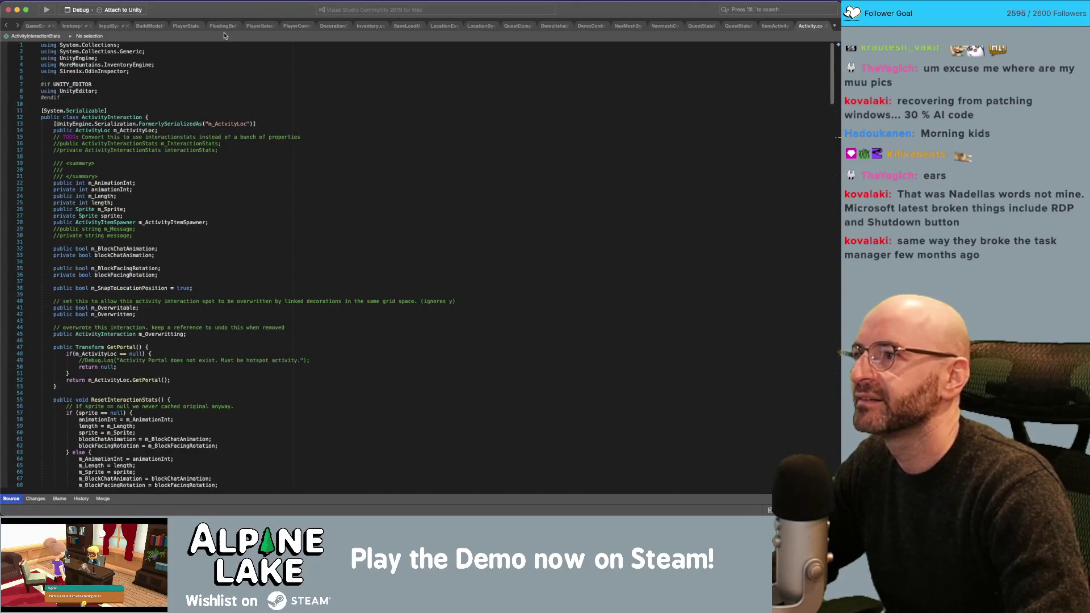
pyautogui.scroll(-10, 106, 248)
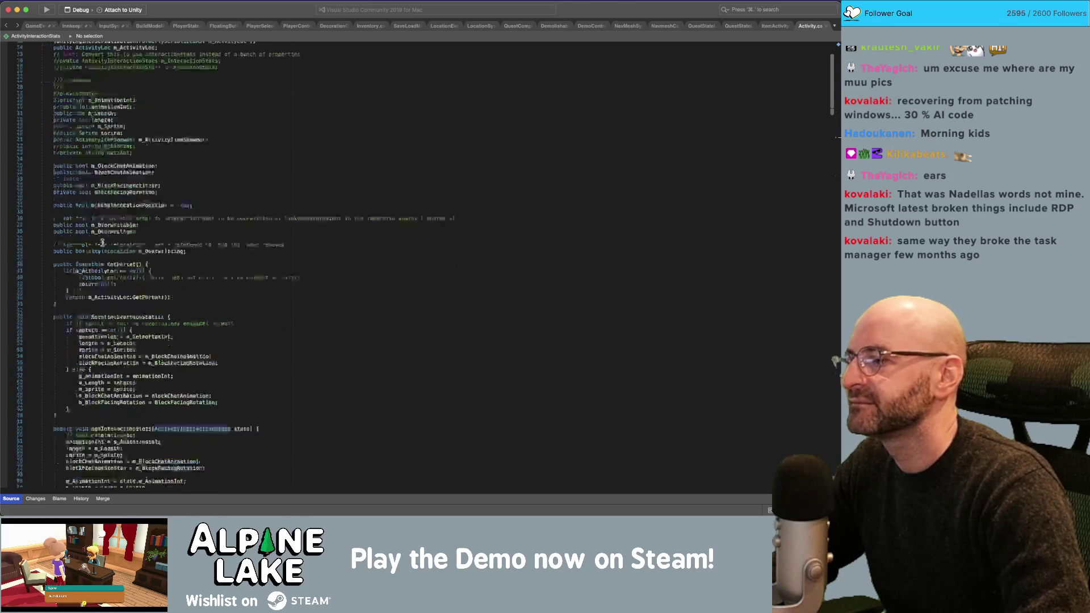
pyautogui.scroll(-12, 105, 248)
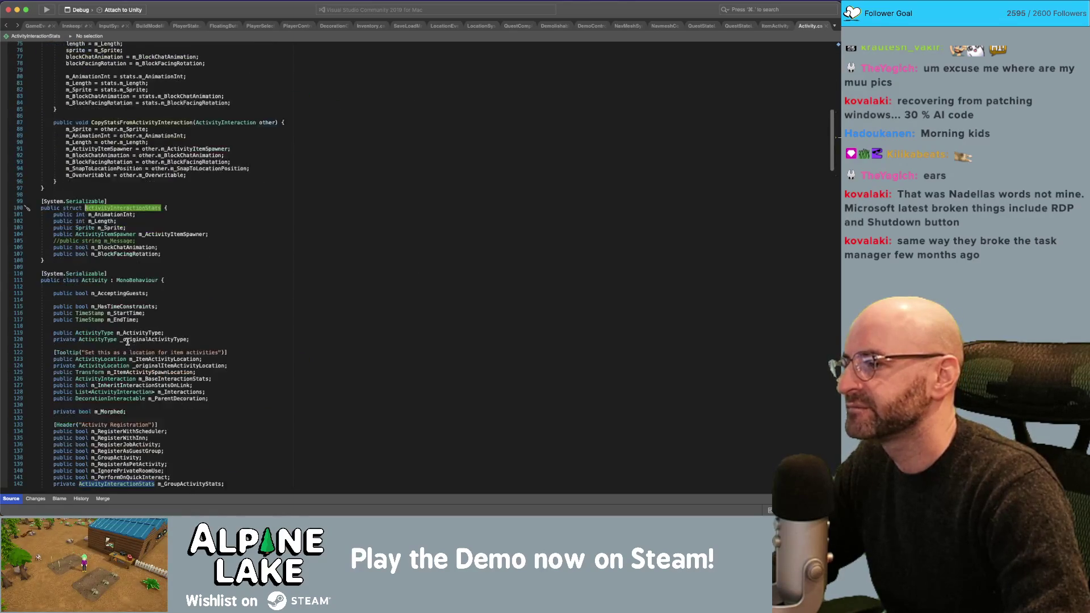
pyautogui.scroll(-5, 128, 339)
pyautogui.keyDown('super'); pyautogui.click(90, 291); pyautogui.keyUp('super')
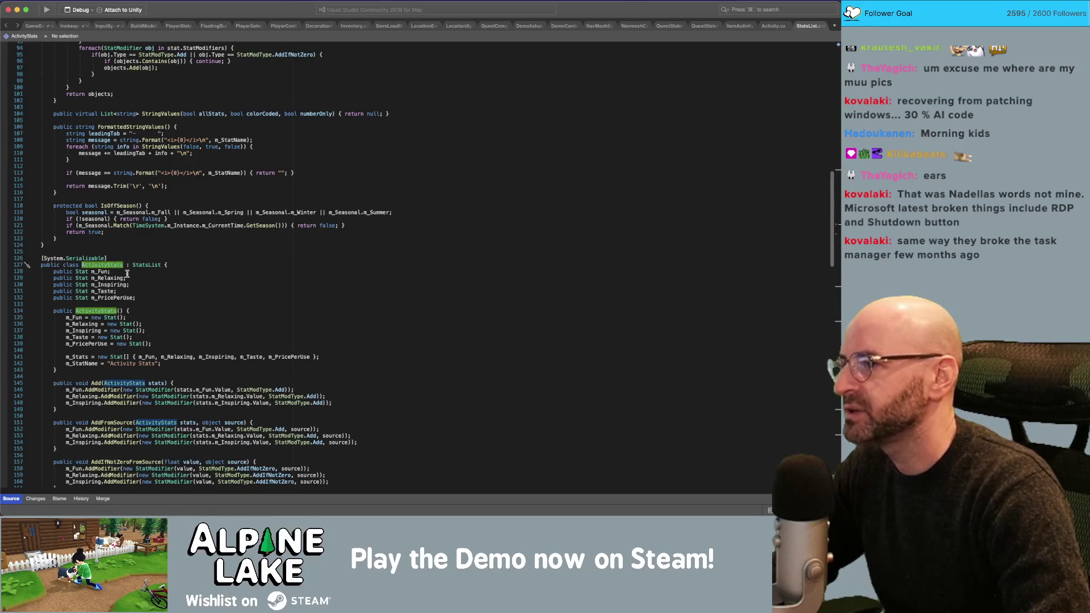
pyautogui.scroll(15, 109, 290)
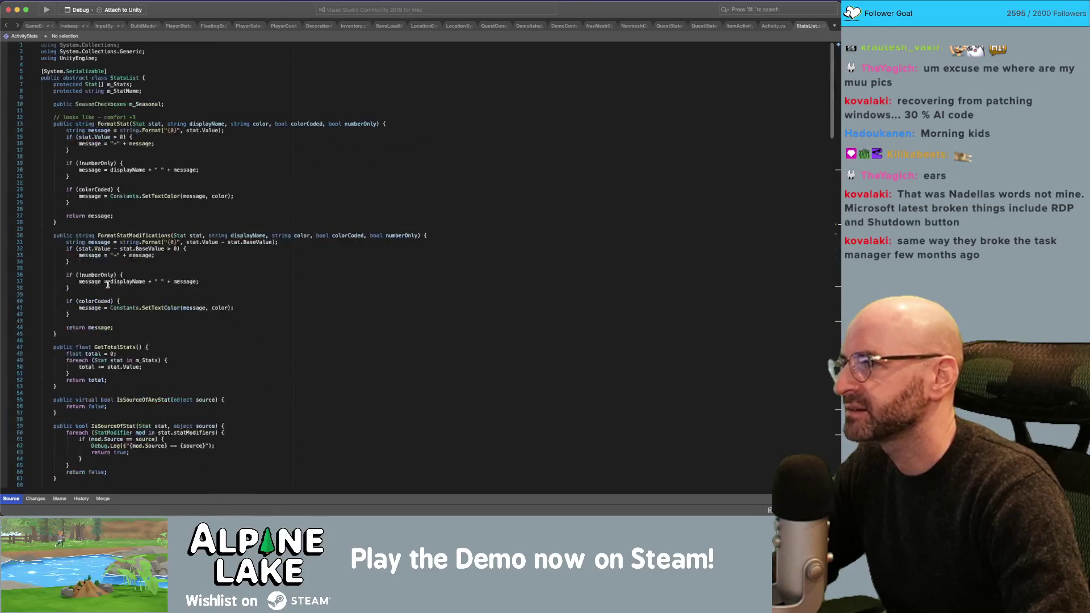
pyautogui.scroll(-20, 108, 276)
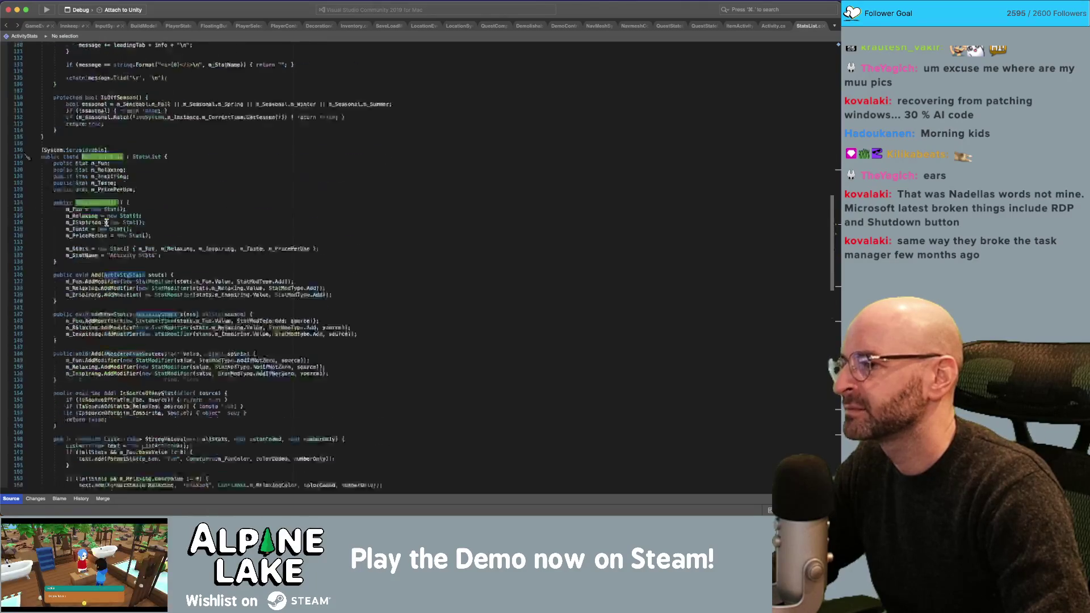
pyautogui.click(97, 329)
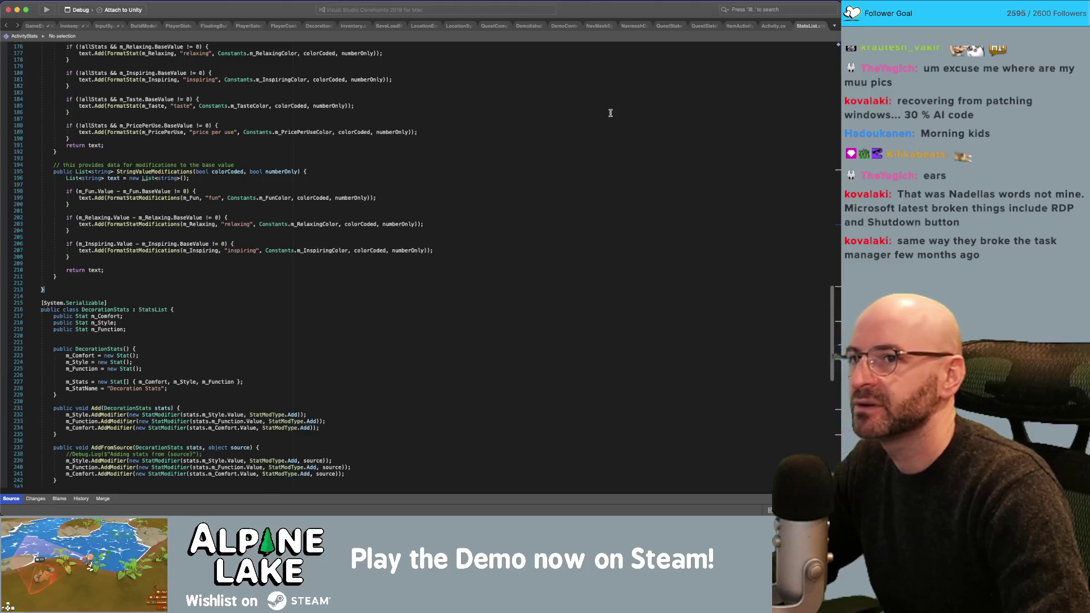
# Close the StatsList, Activity and ItemActivity files and switch back to Unity.
pyautogui.click(824, 26)
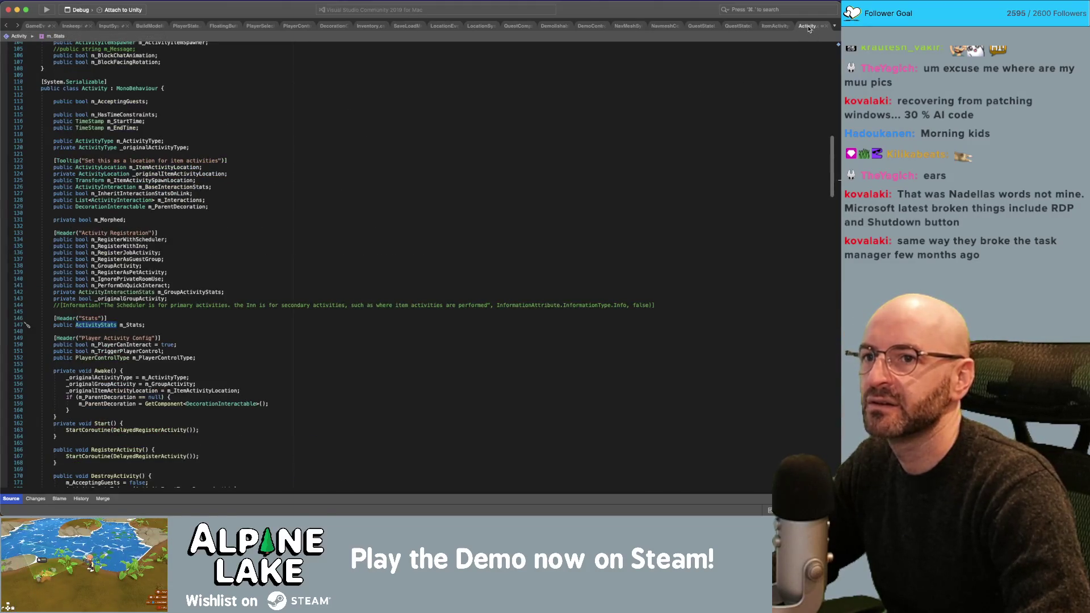
pyautogui.press('super+w')
pyautogui.press('super+w')
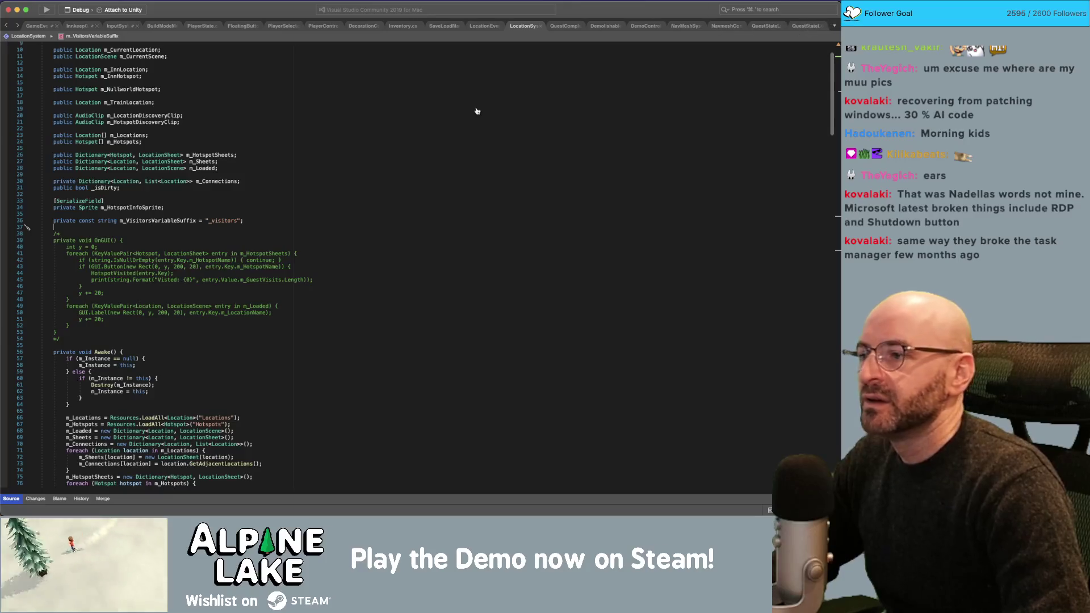
pyautogui.press('super+Tab')
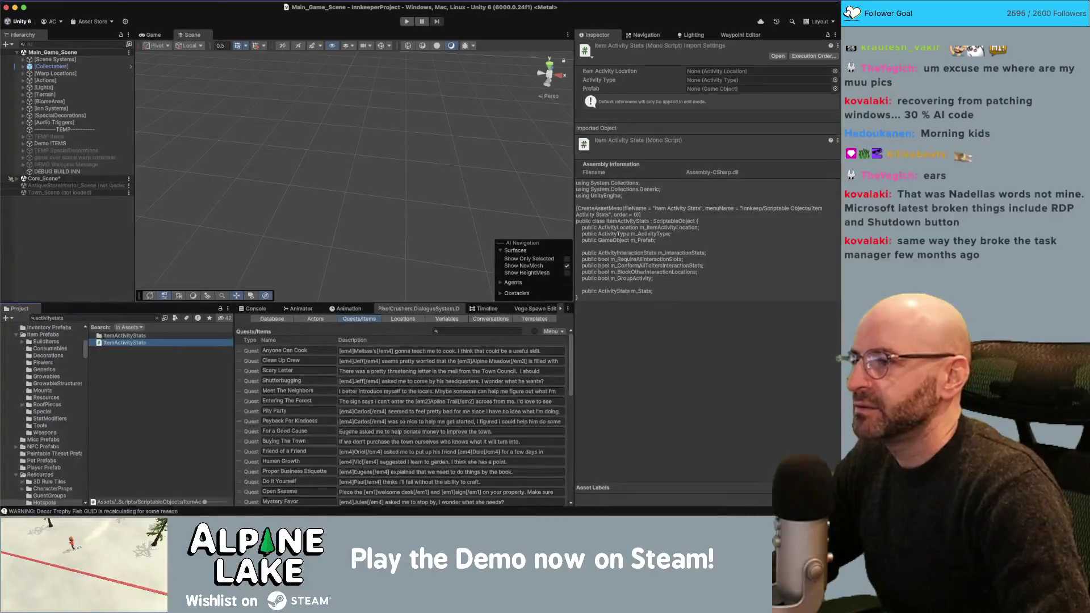
# Deselect ItemActivityStats, then cycle past Visual Studio to the Innkeep Miro board.
pyautogui.click(61, 224)
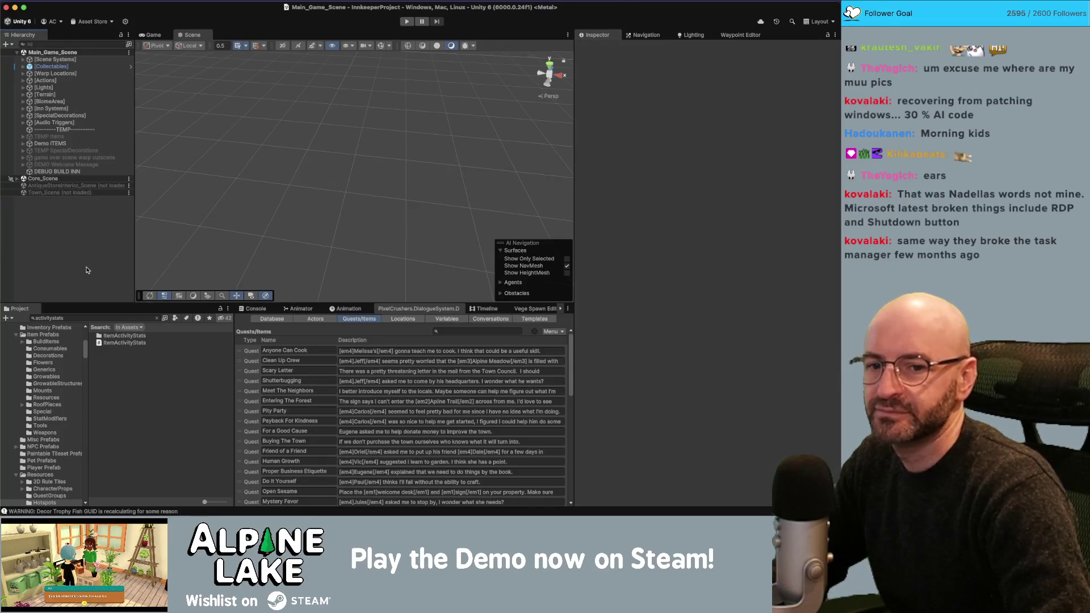
pyautogui.press('super+Tab')
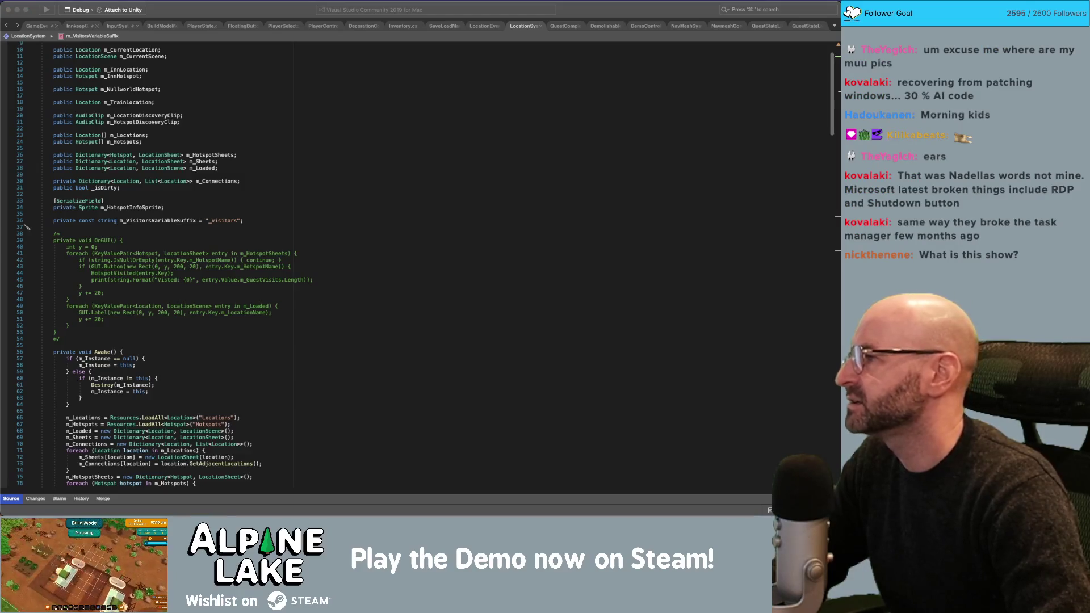
pyautogui.press('super+Tab')
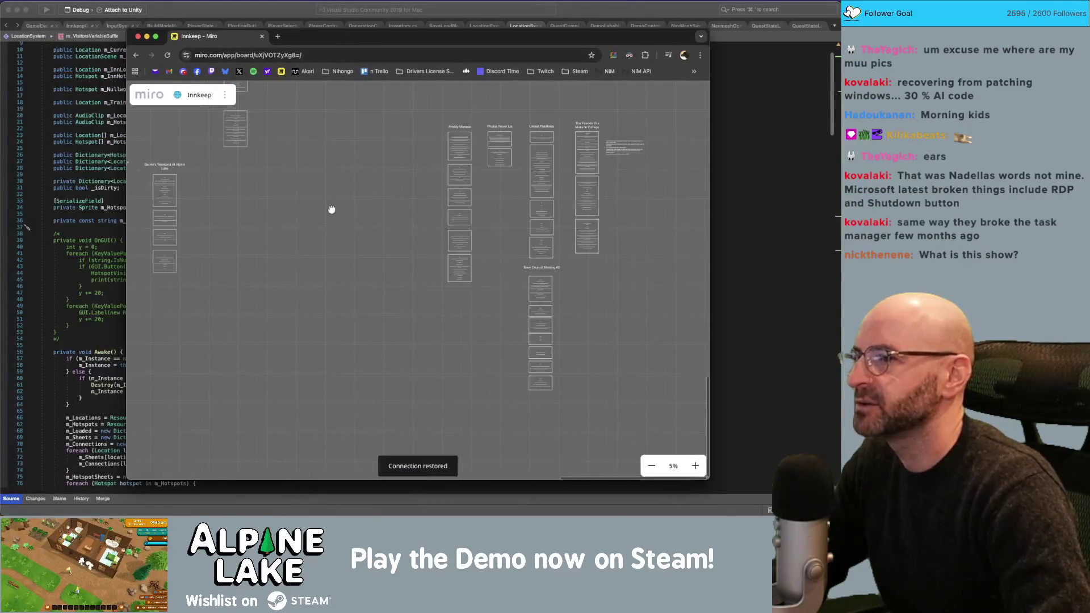
# Zoom around the flowchart and shift the newsletter branch cards slightly right.
pyautogui.scroll(-10, 369, 227)
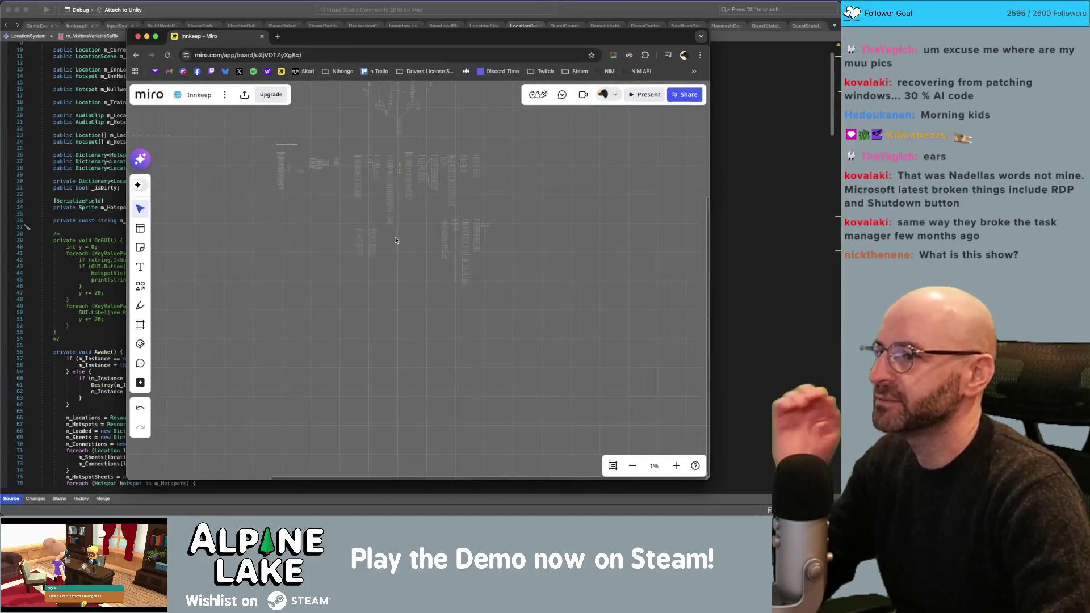
pyautogui.scroll(5, 417, 219)
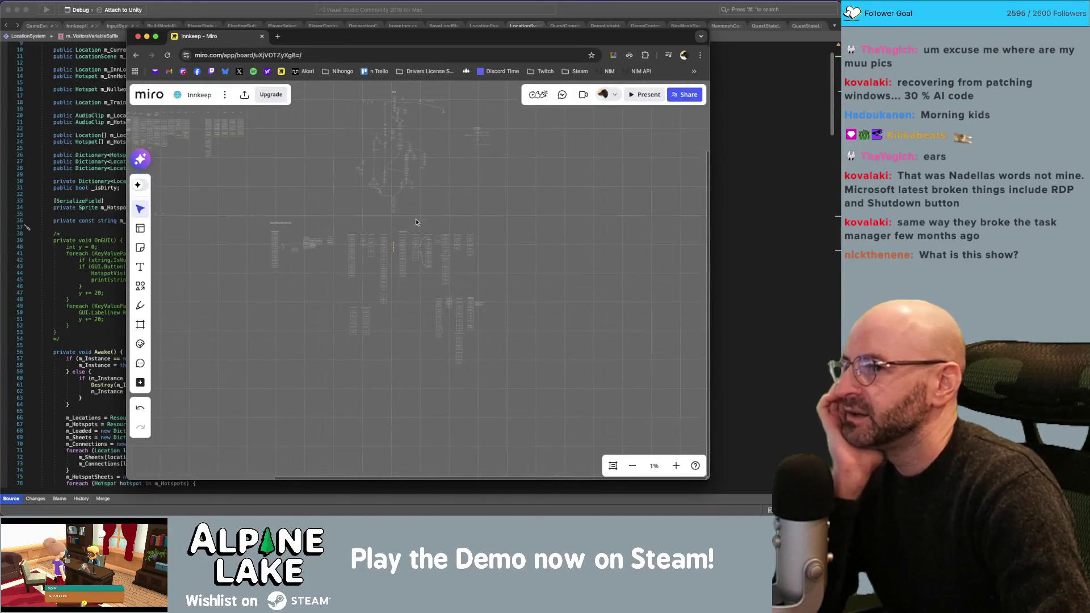
pyautogui.scroll(3, 440, 210)
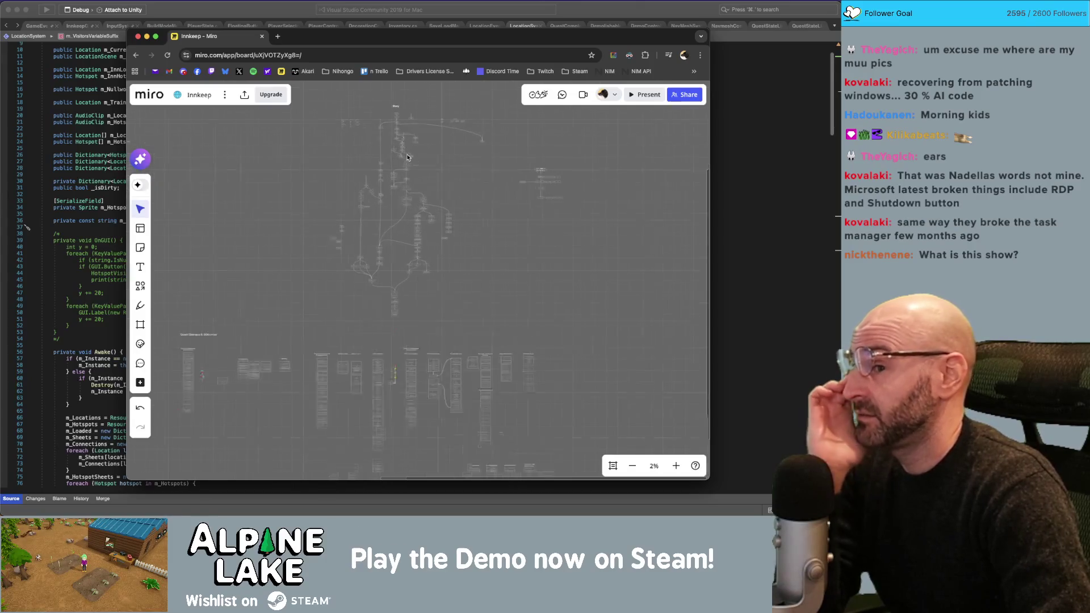
pyautogui.scroll(8, 407, 157)
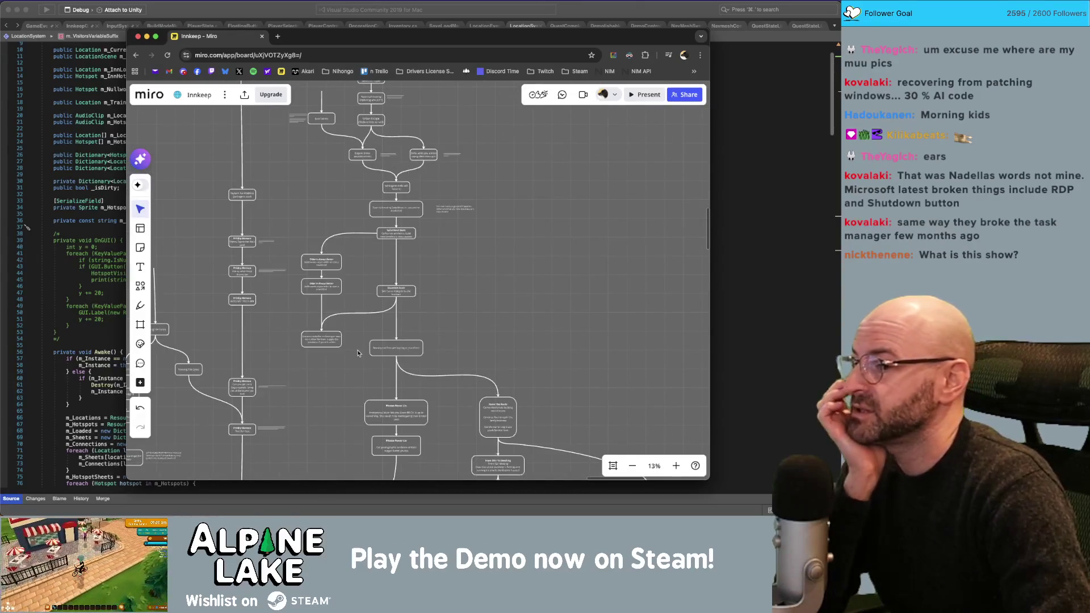
pyautogui.scroll(5, 357, 353)
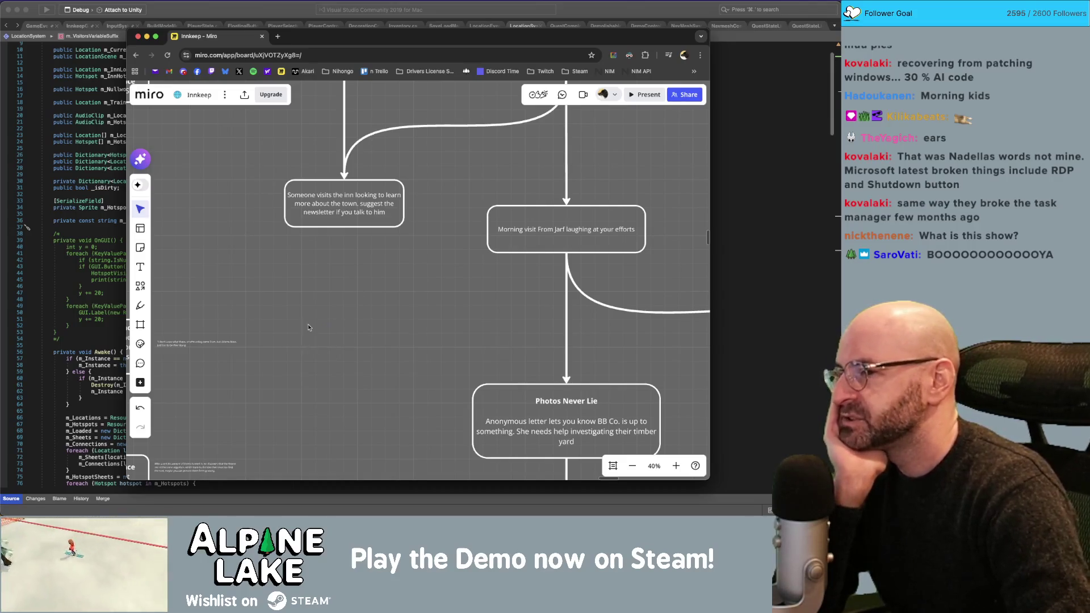
pyautogui.scroll(3, 381, 291)
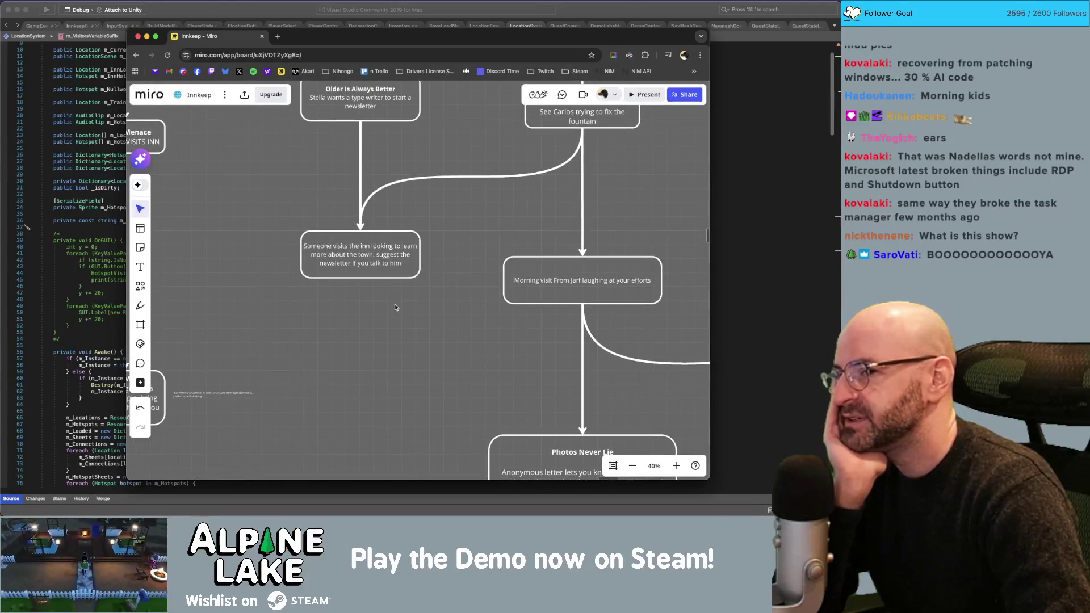
pyautogui.scroll(3, 353, 322)
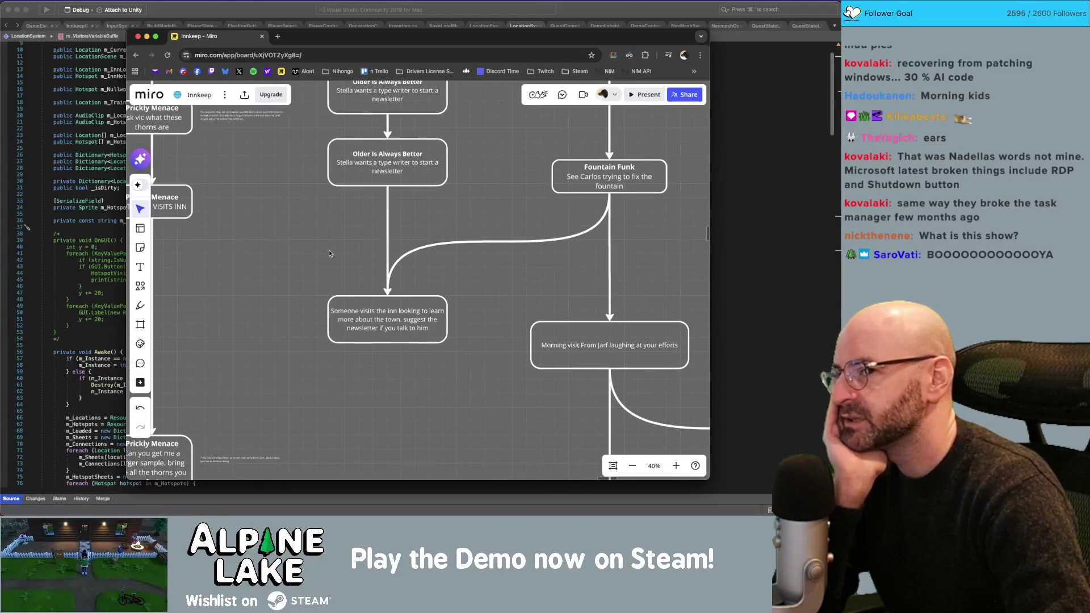
pyautogui.scroll(2, 329, 253)
pyautogui.scroll(-2, 322, 310)
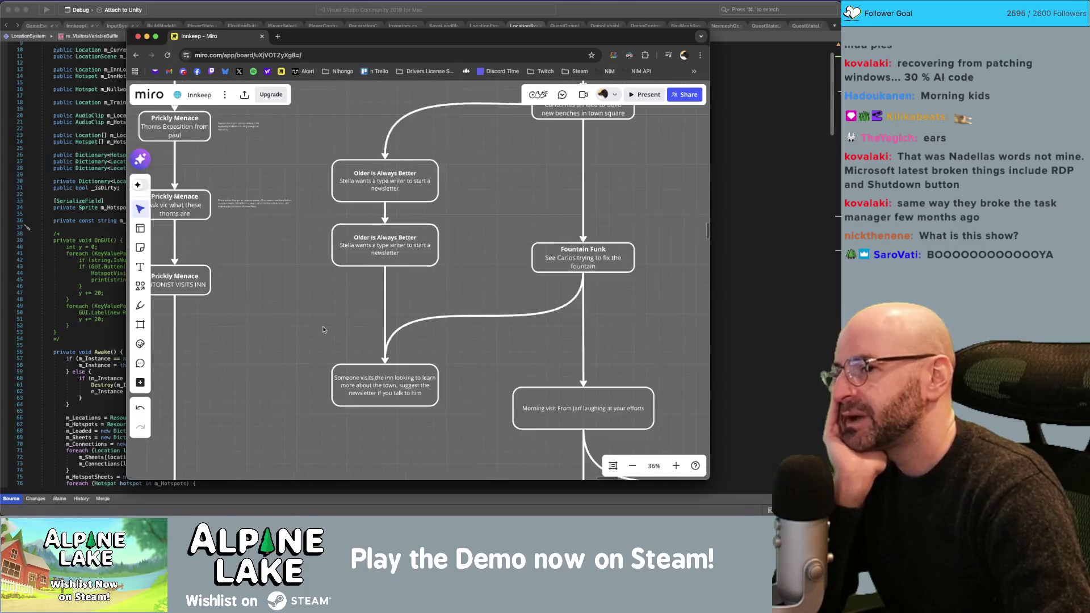
pyautogui.moveTo(326, 246)
pyautogui.mouseDown()
pyautogui.moveTo(345, 377)
pyautogui.moveTo(367, 380)
pyautogui.mouseUp()
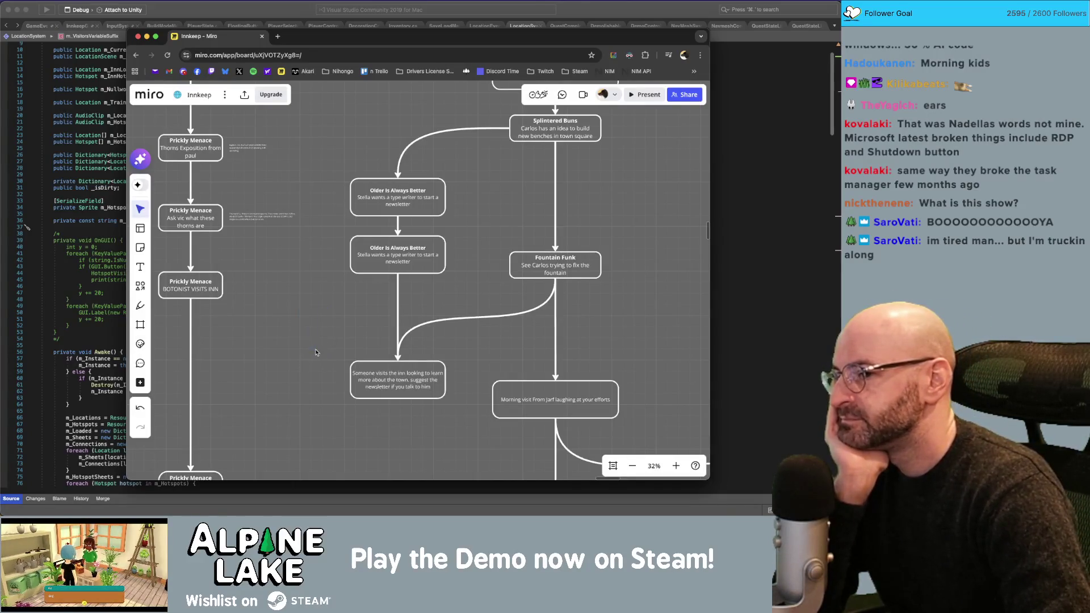
# Zoom in and out around the Entering The Forest node to survey its branches.
pyautogui.scroll(-2, 327, 360)
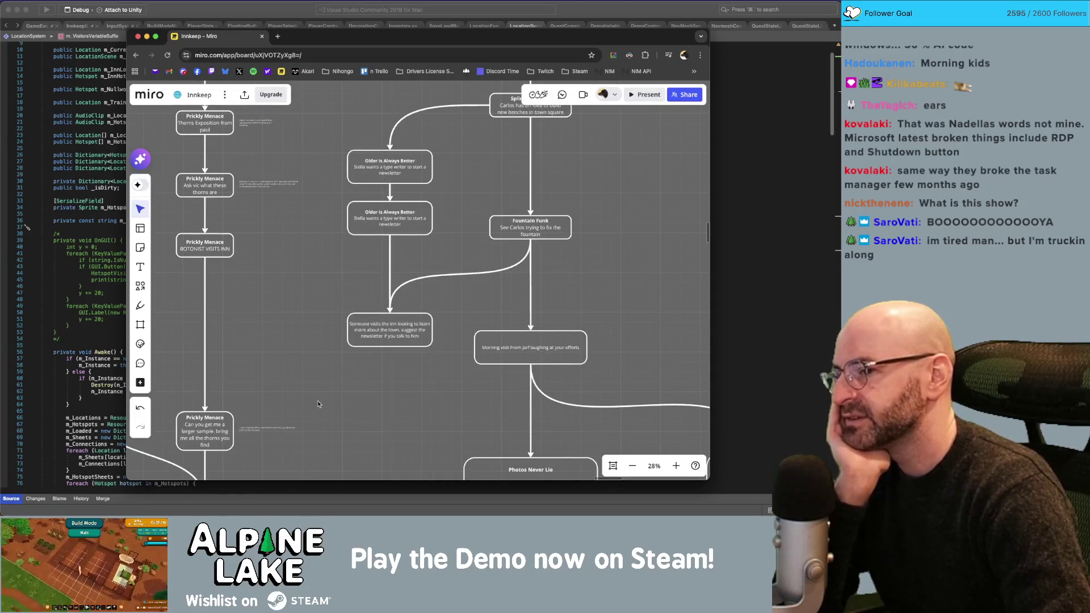
pyautogui.scroll(-5, 316, 386)
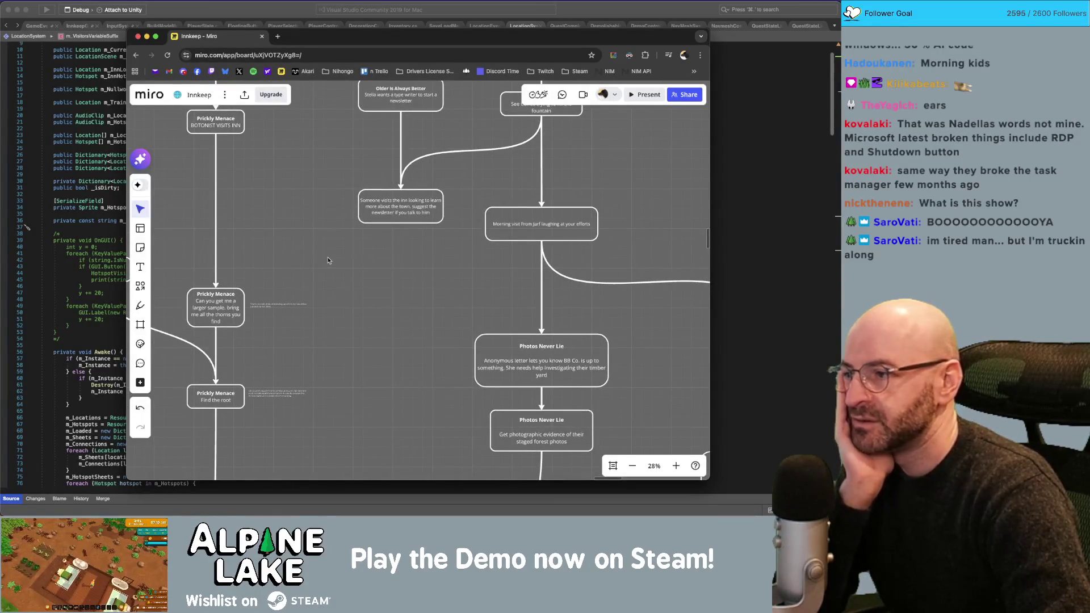
pyautogui.scroll(-2, 363, 259)
pyautogui.scroll(-2, 391, 224)
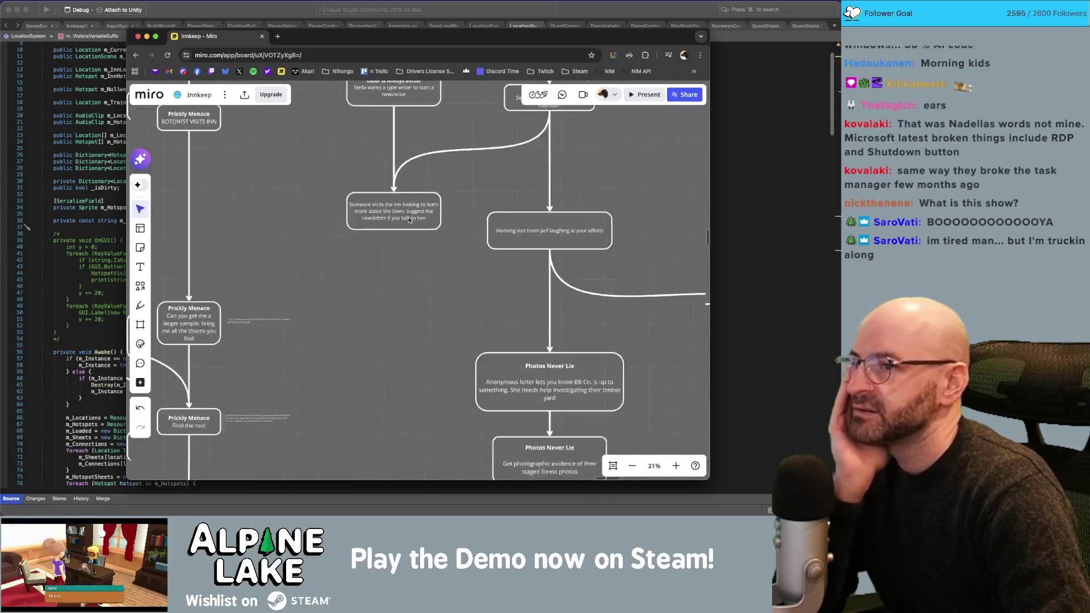
pyautogui.scroll(-5, 406, 223)
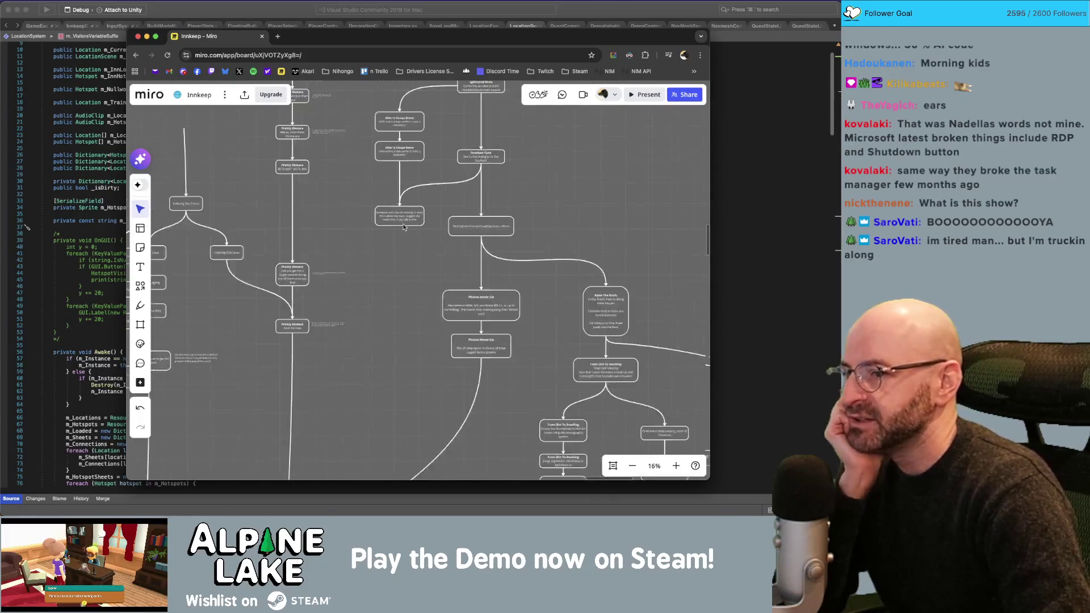
pyautogui.scroll(6, 402, 229)
pyautogui.scroll(-4, 419, 273)
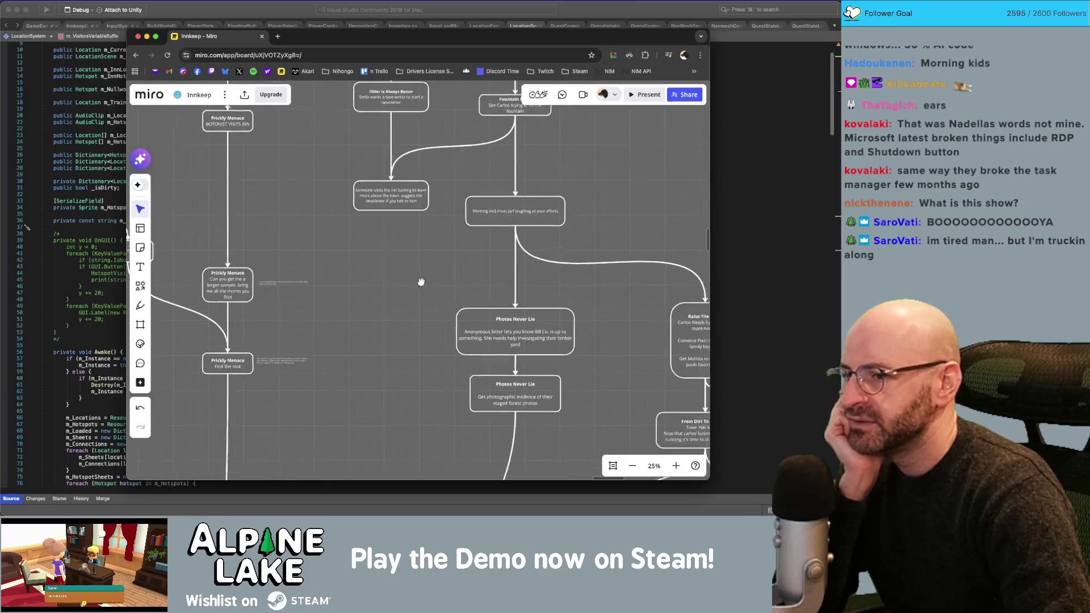
pyautogui.scroll(5, 436, 290)
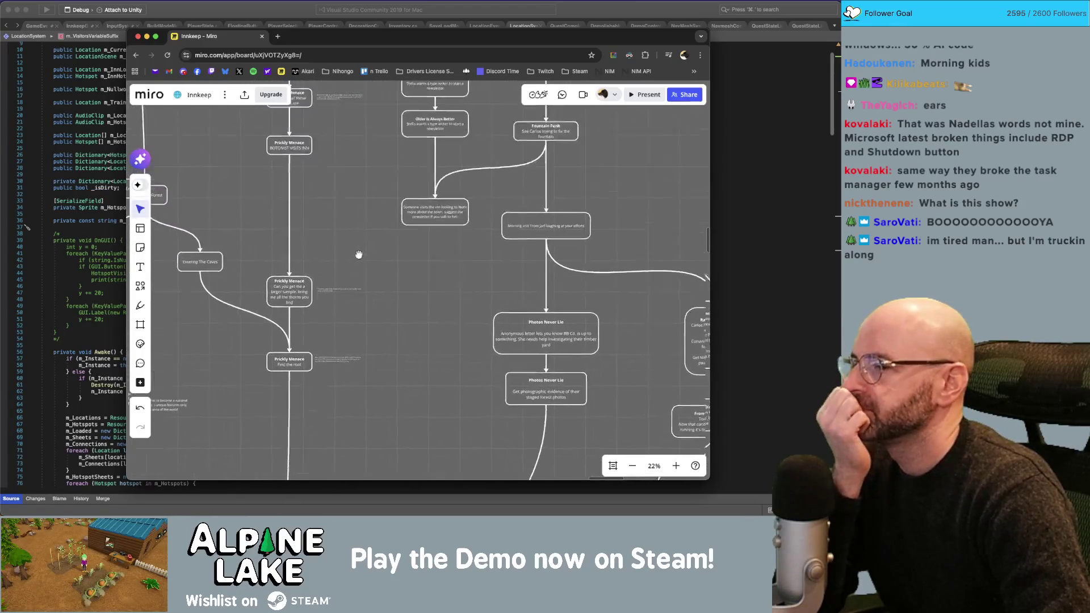
pyautogui.scroll(10, 373, 351)
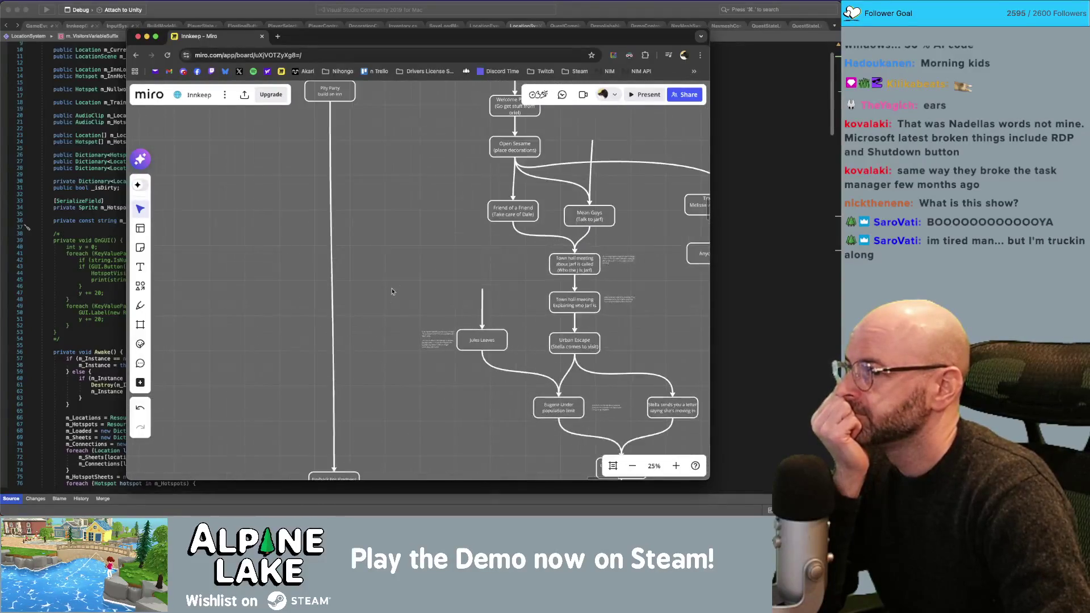
pyautogui.scroll(-10, 409, 385)
pyautogui.scroll(-5, 472, 274)
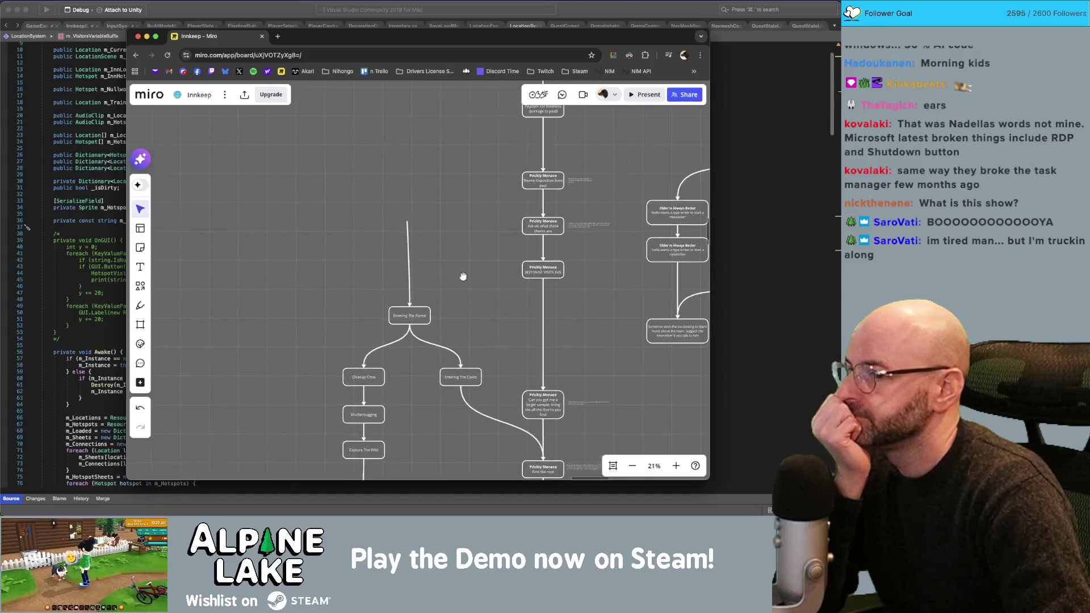
pyautogui.scroll(3, 421, 214)
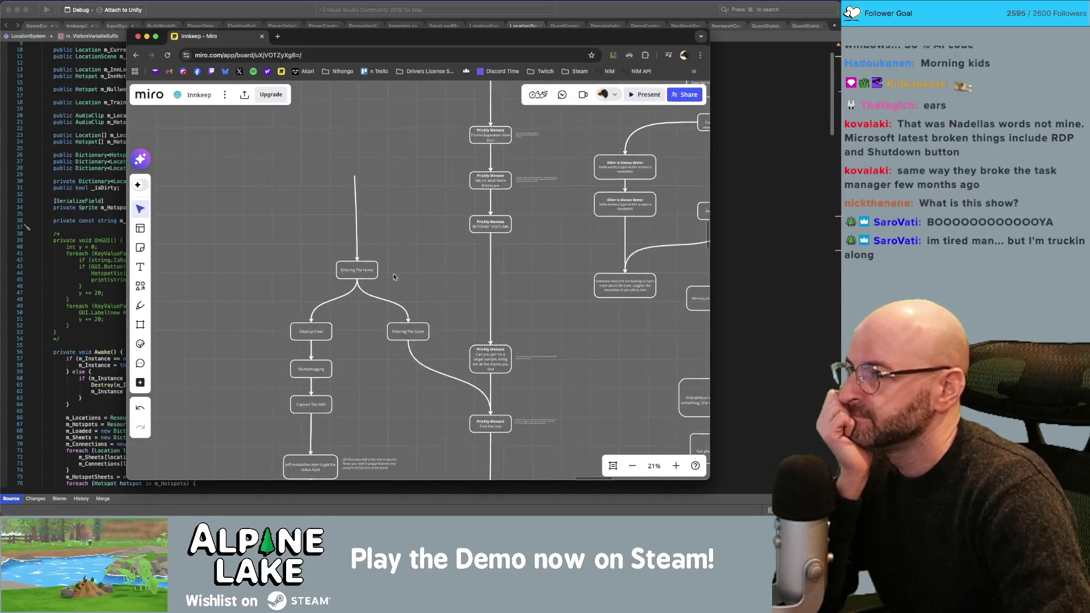
# Raise Entering The Forest, then move Cleanup Crew, Shutterbugging and Capture The Wild up.
pyautogui.moveTo(287, 151)
pyautogui.mouseDown()
pyautogui.moveTo(365, 243)
pyautogui.moveTo(350, 118)
pyautogui.mouseUp()
pyautogui.click(369, 125)
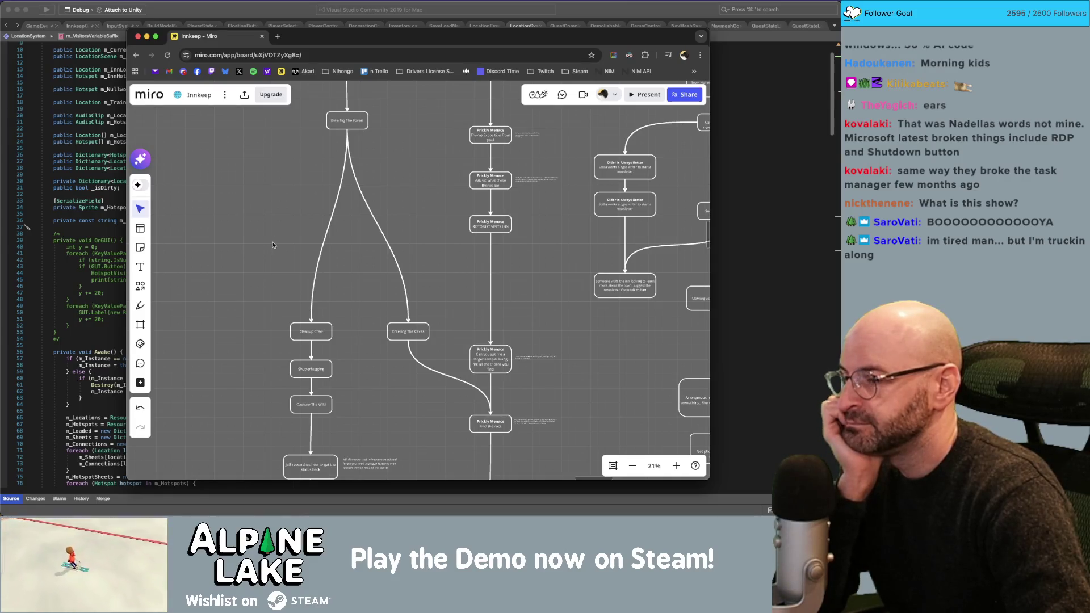
pyautogui.moveTo(261, 240)
pyautogui.mouseDown()
pyautogui.moveTo(306, 370)
pyautogui.moveTo(305, 330)
pyautogui.mouseUp()
pyautogui.click(335, 363)
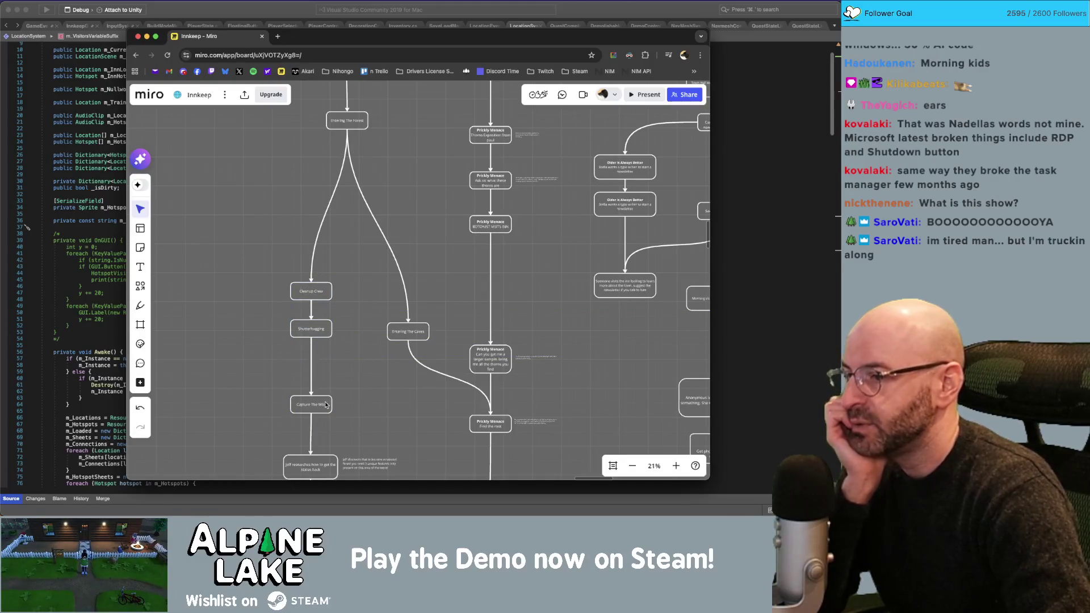
pyautogui.moveTo(325, 404); pyautogui.dragTo(326, 366)
pyautogui.click(369, 366)
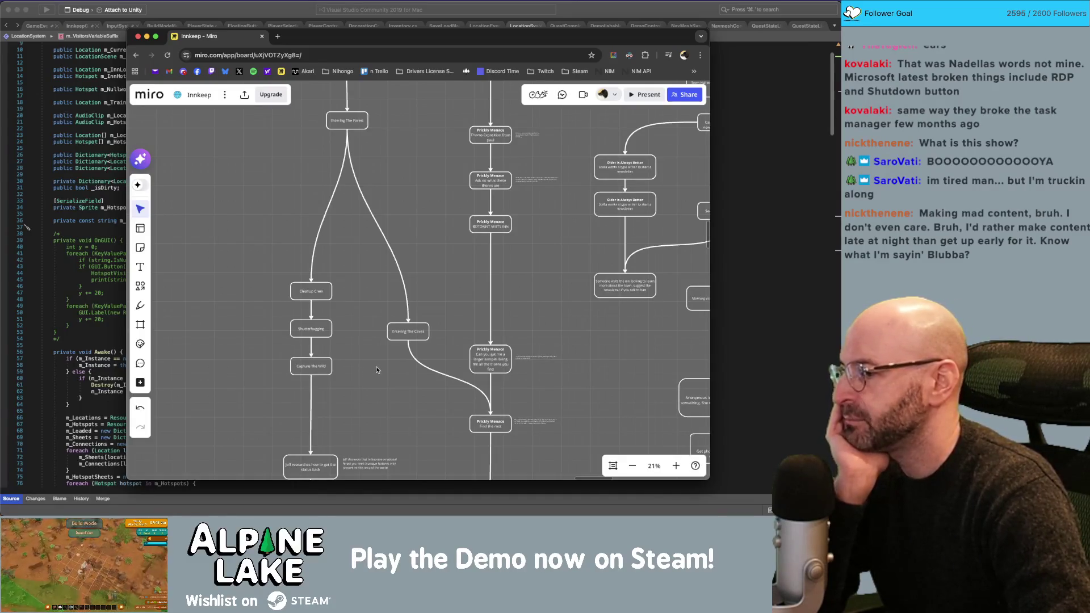
# Nudge Entering The Caves lower and drop the Cleanup Crew chain down as a group.
pyautogui.moveTo(399, 339); pyautogui.dragTo(408, 348)
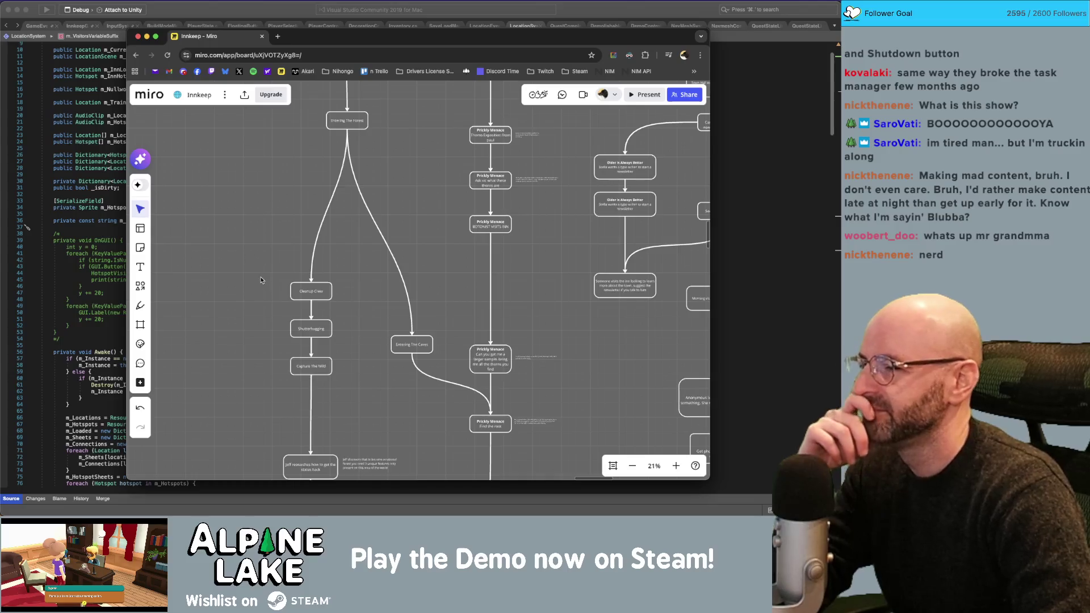
pyautogui.scroll(-2, 393, 416)
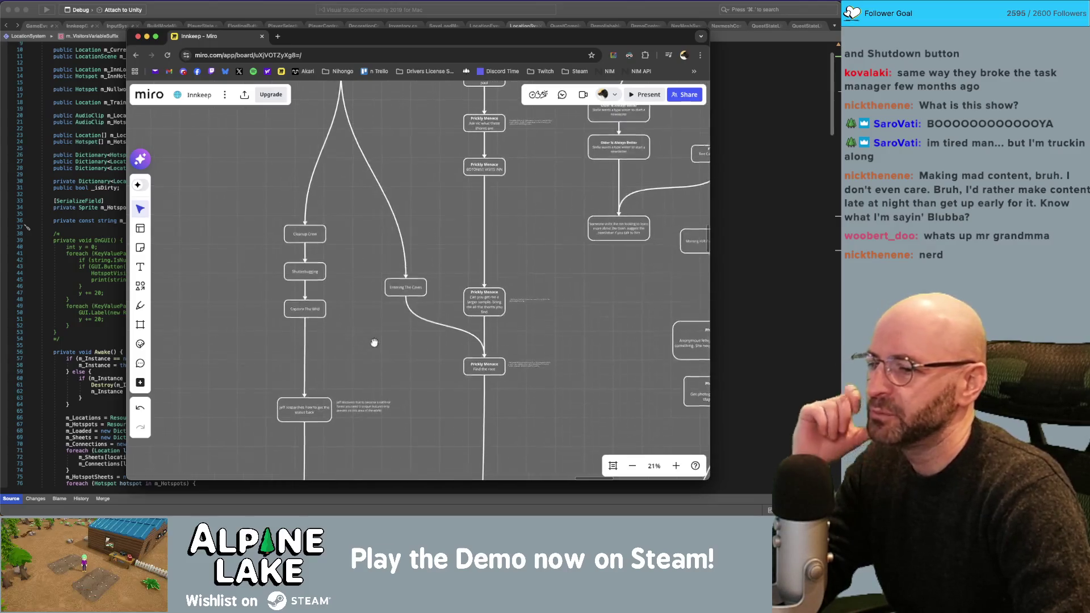
pyautogui.moveTo(416, 289); pyautogui.dragTo(414, 301)
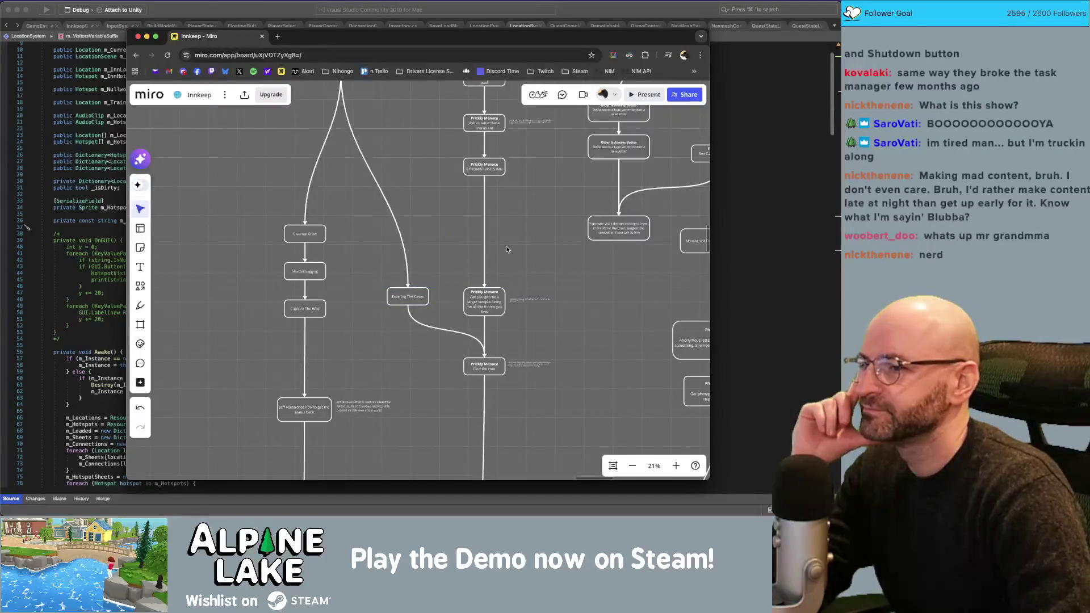
pyautogui.scroll(1, 530, 261)
pyautogui.moveTo(238, 235); pyautogui.dragTo(294, 351)
pyautogui.click(375, 342)
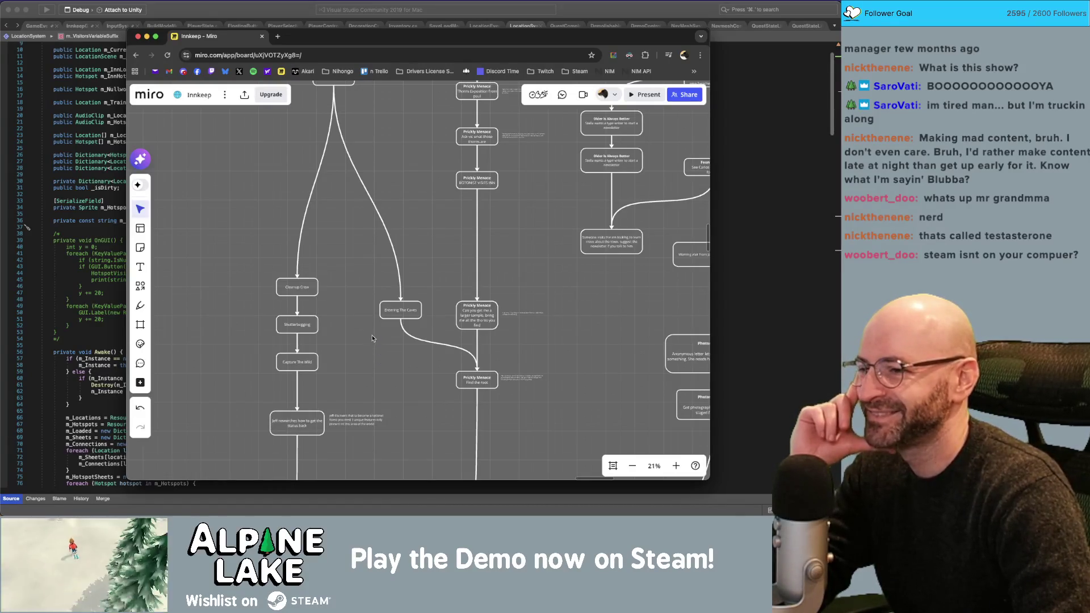
# Drag the Entering The Caves node down so it lines up with the Shutterbugging card.
pyautogui.moveTo(367, 311); pyautogui.dragTo(378, 343)
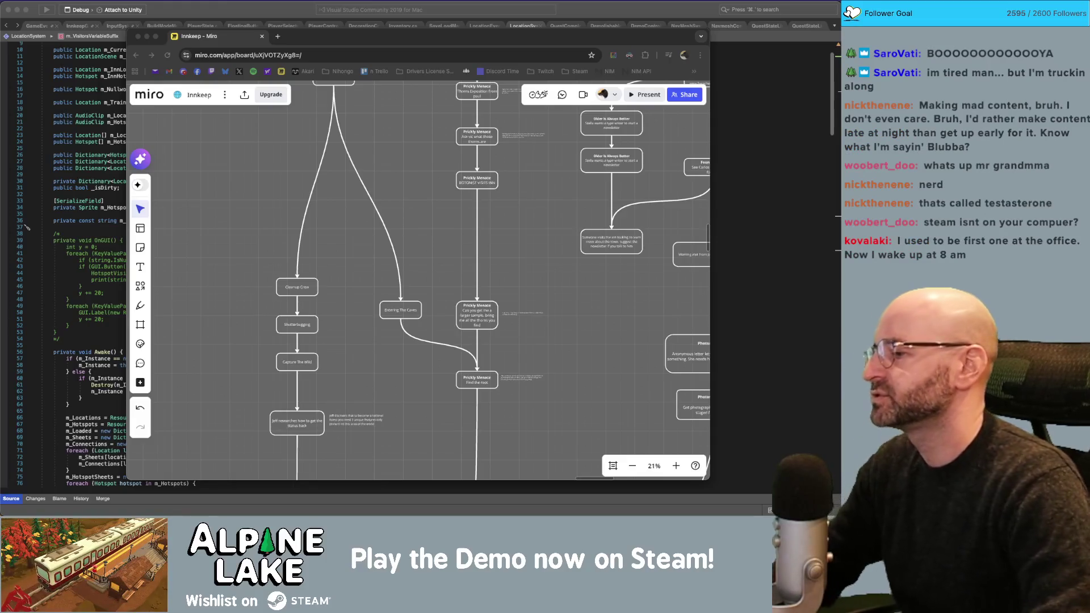
pyautogui.click(181, 292)
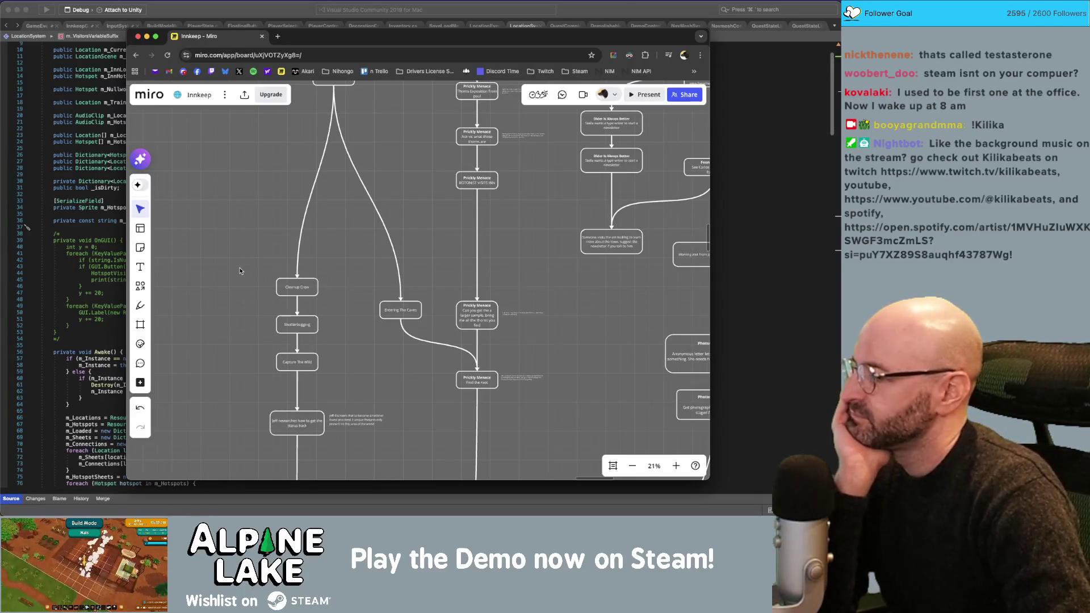
pyautogui.moveTo(217, 284); pyautogui.dragTo(228, 310)
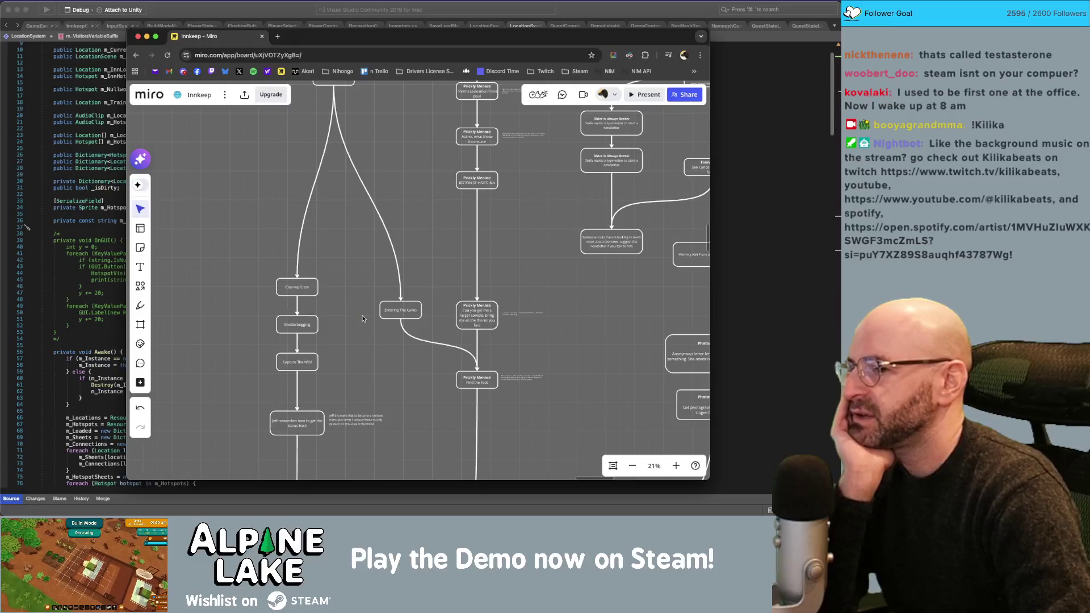
pyautogui.moveTo(402, 311)
pyautogui.mouseDown()
pyautogui.moveTo(403, 291)
pyautogui.moveTo(401, 319)
pyautogui.mouseUp()
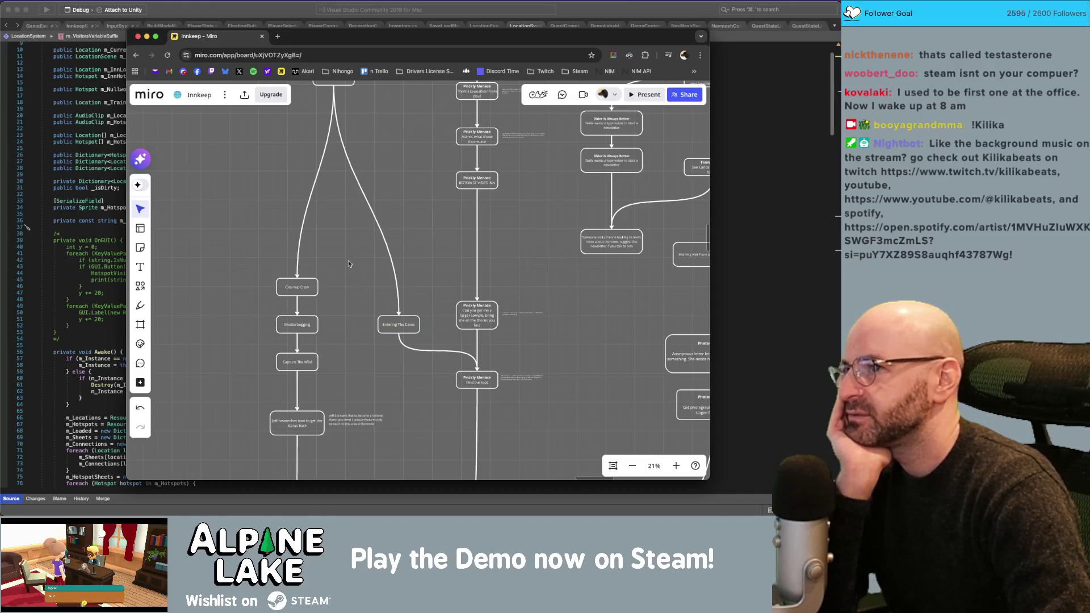
# Pull the loose end of the arrow into Entering The Forest down closer to that node.
pyautogui.scroll(3, 346, 250)
pyautogui.scroll(5, 296, 177)
pyautogui.click(328, 249)
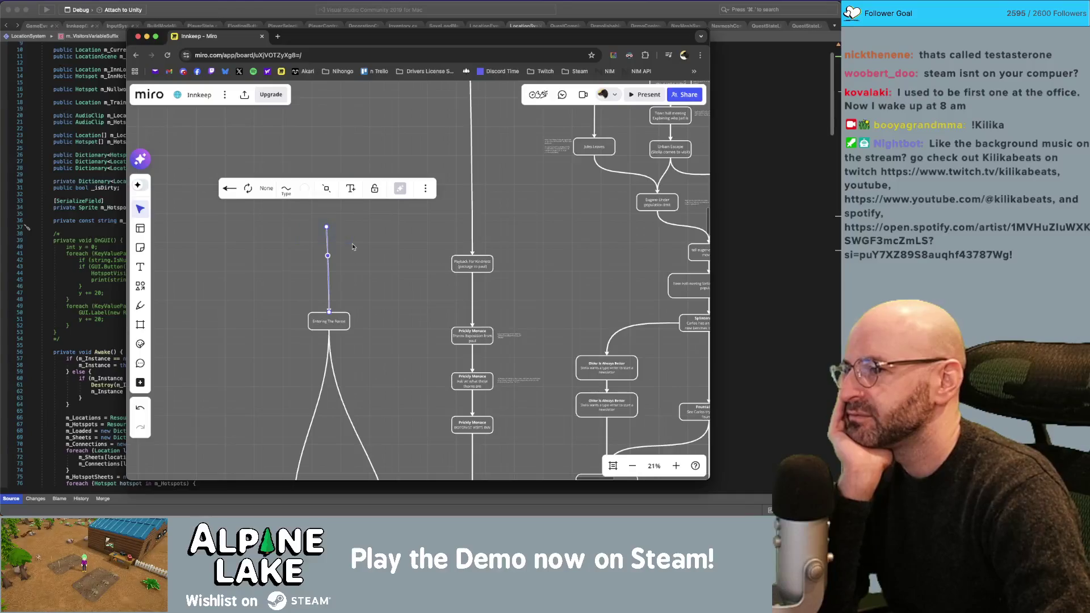
pyautogui.moveTo(327, 227)
pyautogui.mouseDown()
pyautogui.moveTo(348, 262)
pyautogui.moveTo(328, 248)
pyautogui.mouseUp()
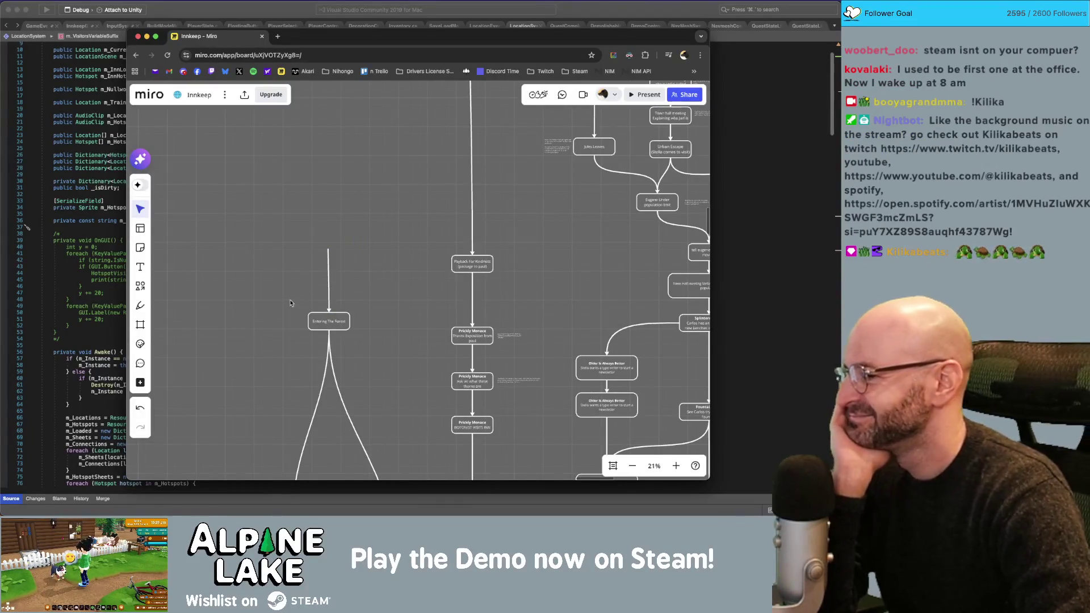
# Move Entering The Forest with its arrow and branches down and to the right.
pyautogui.scroll(-3, 292, 272)
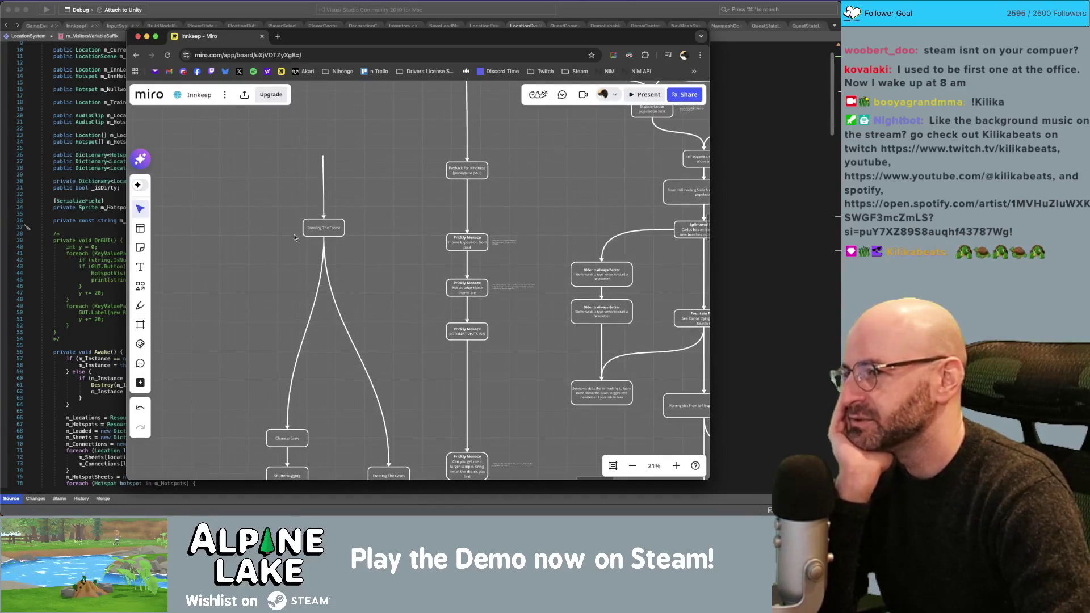
pyautogui.moveTo(282, 116); pyautogui.dragTo(369, 293)
pyautogui.moveTo(332, 227); pyautogui.dragTo(344, 284)
pyautogui.click(270, 295)
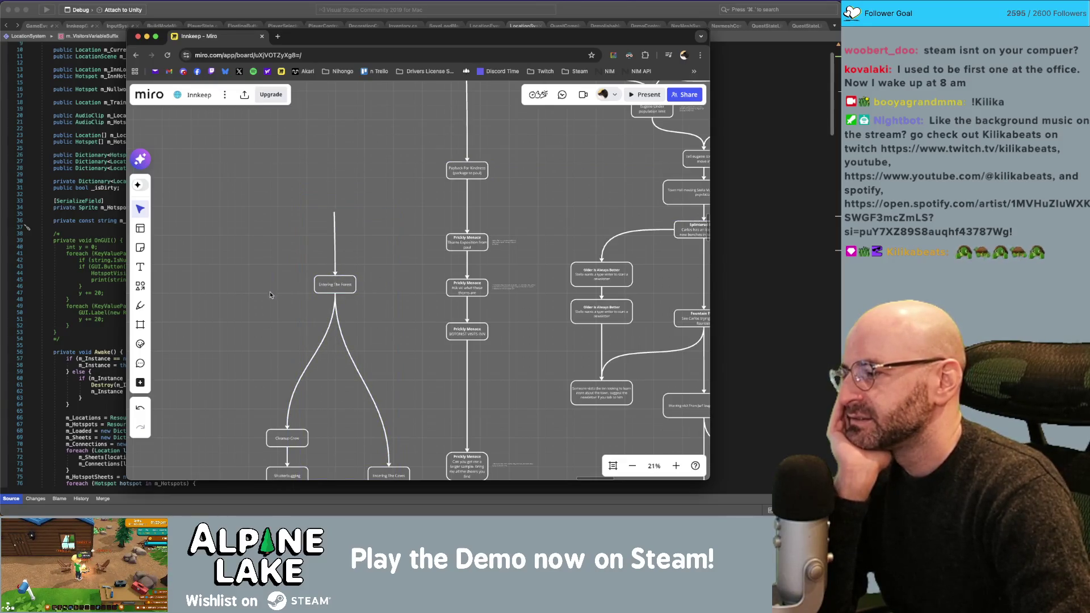
# Move the Prickly Menace node and its note up.
pyautogui.scroll(-5, 270, 295)
pyautogui.scroll(-2, 337, 255)
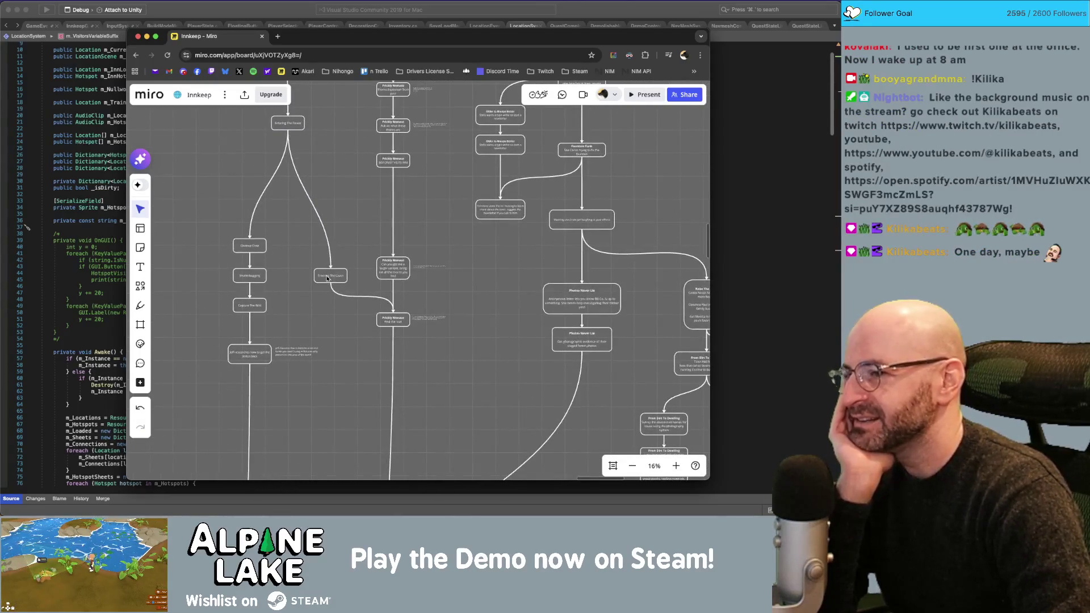
pyautogui.moveTo(386, 263); pyautogui.dragTo(387, 198)
# Nudge Entering The Caves up and left, then select its connector into Prickly Menace.
pyautogui.scroll(2, 400, 305)
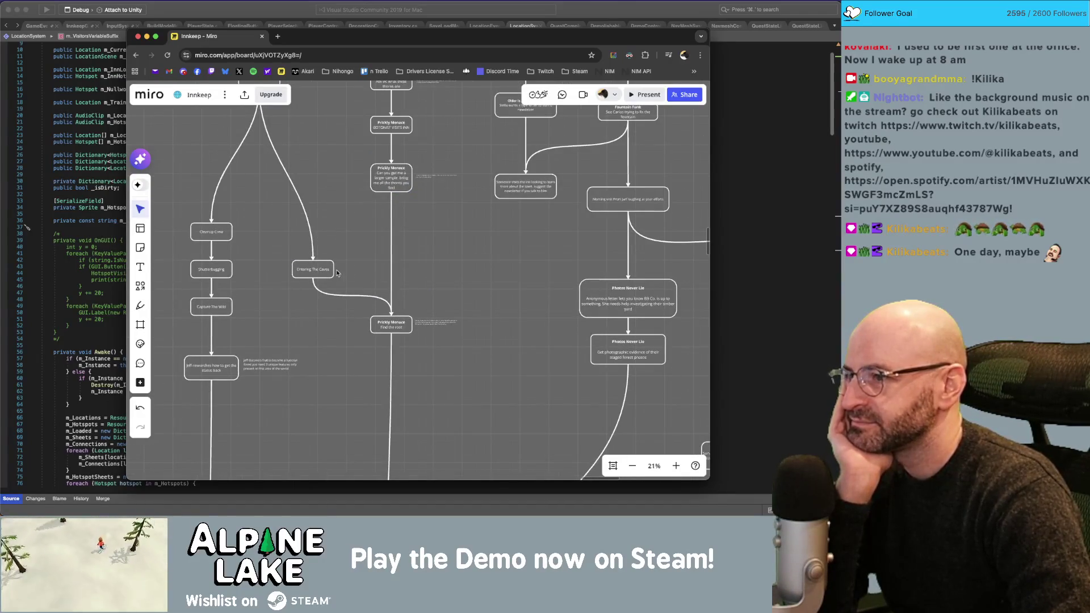
pyautogui.scroll(4, 336, 273)
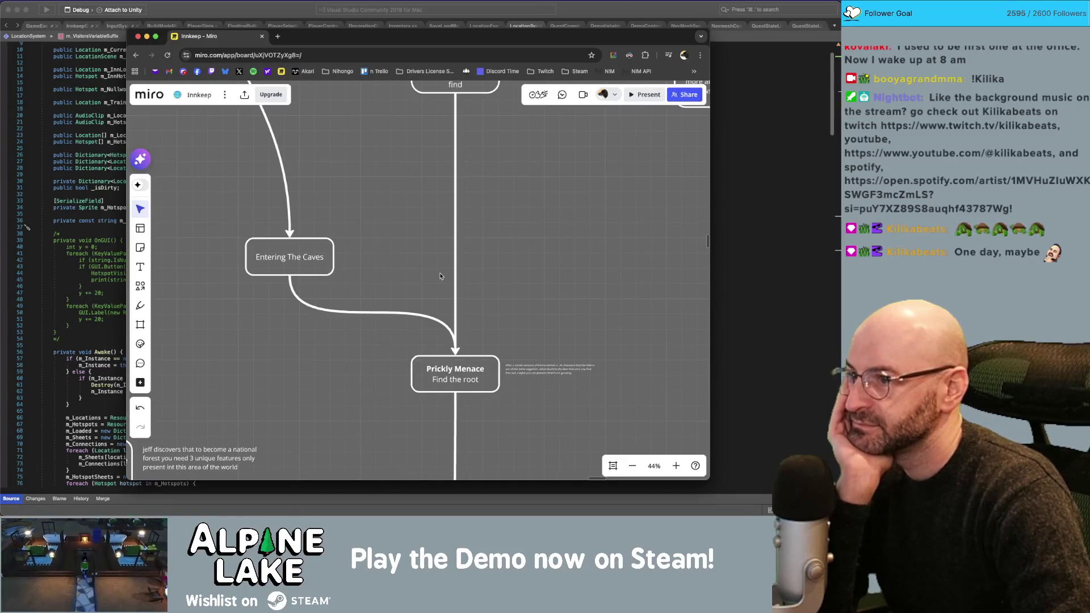
pyautogui.moveTo(296, 256); pyautogui.dragTo(291, 241)
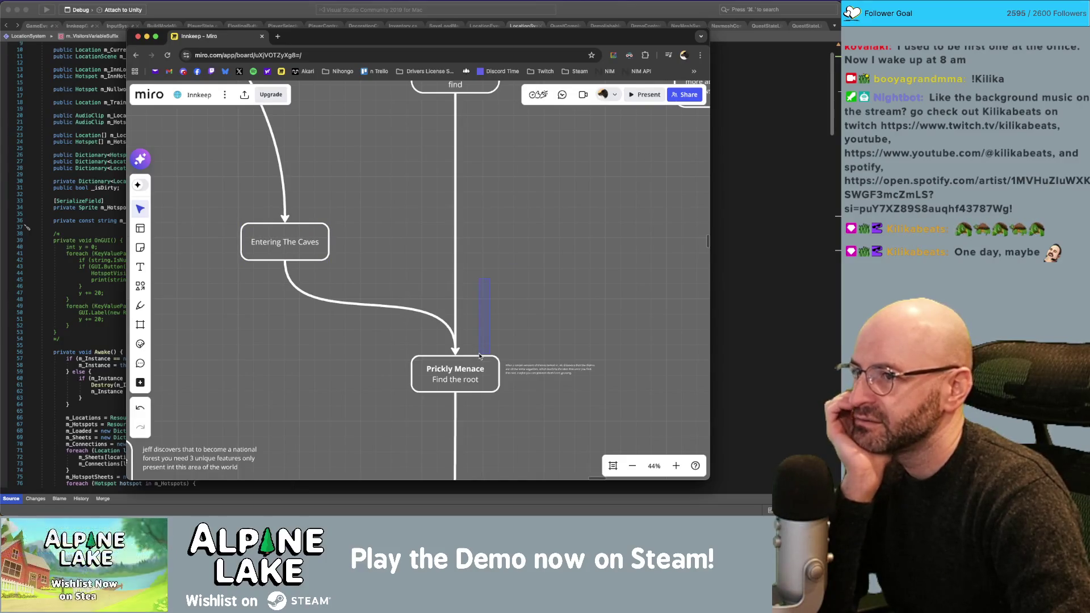
pyautogui.click(382, 307)
pyautogui.click(397, 283)
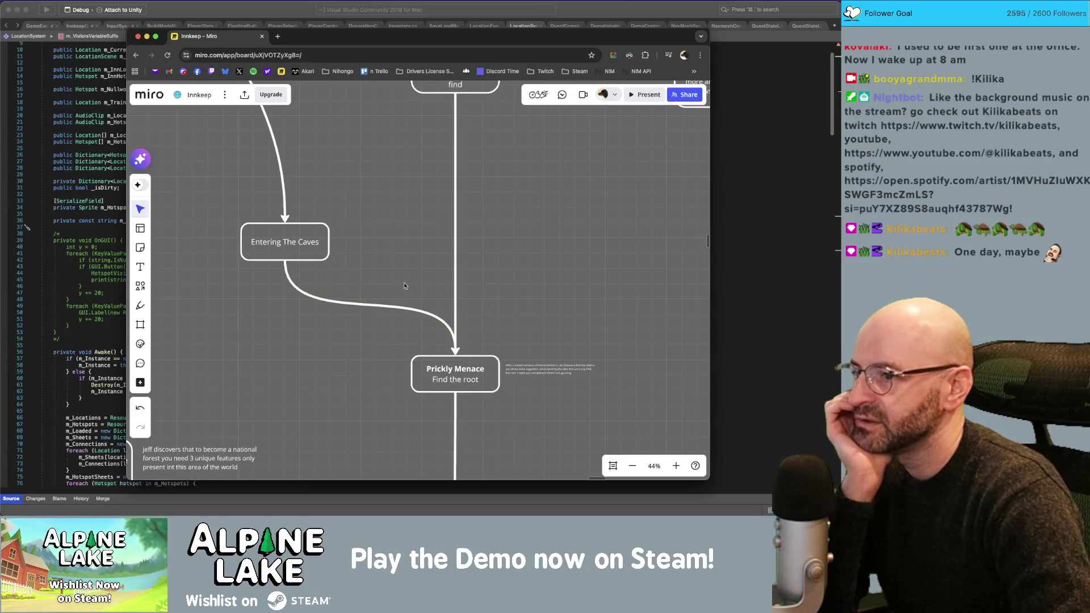
pyautogui.click(375, 305)
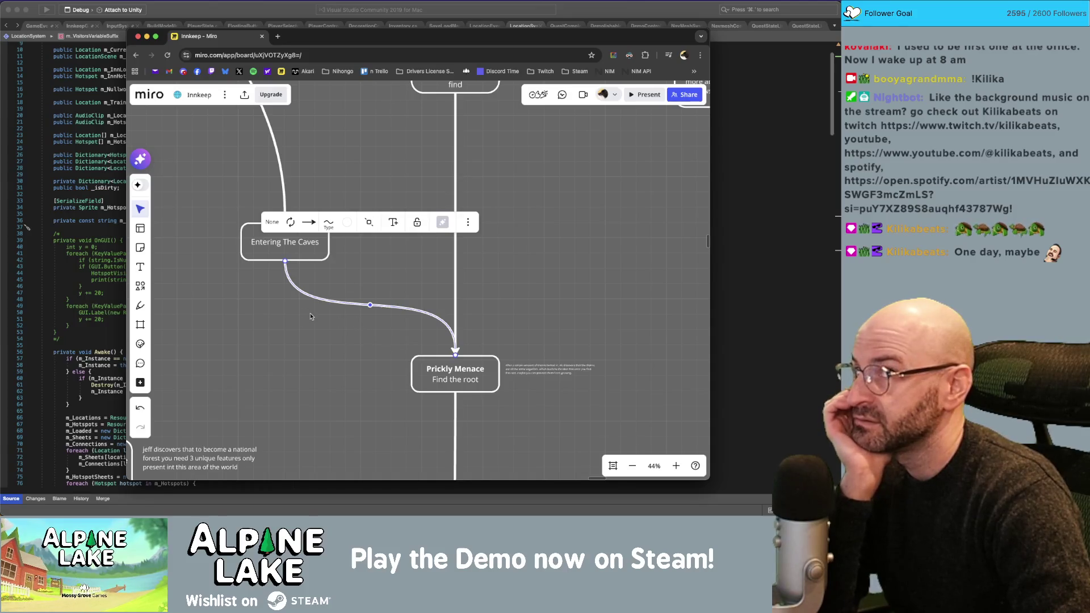
# Select the three stacked nodes near United Plantlines and shift them slightly down-left.
pyautogui.scroll(-5, 340, 309)
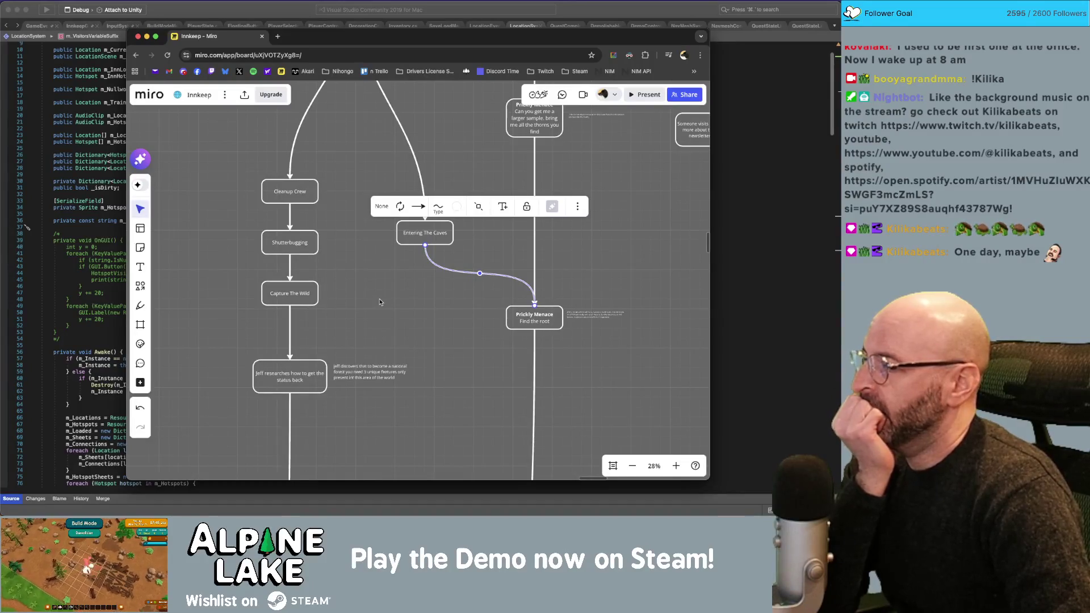
pyautogui.scroll(-4, 379, 303)
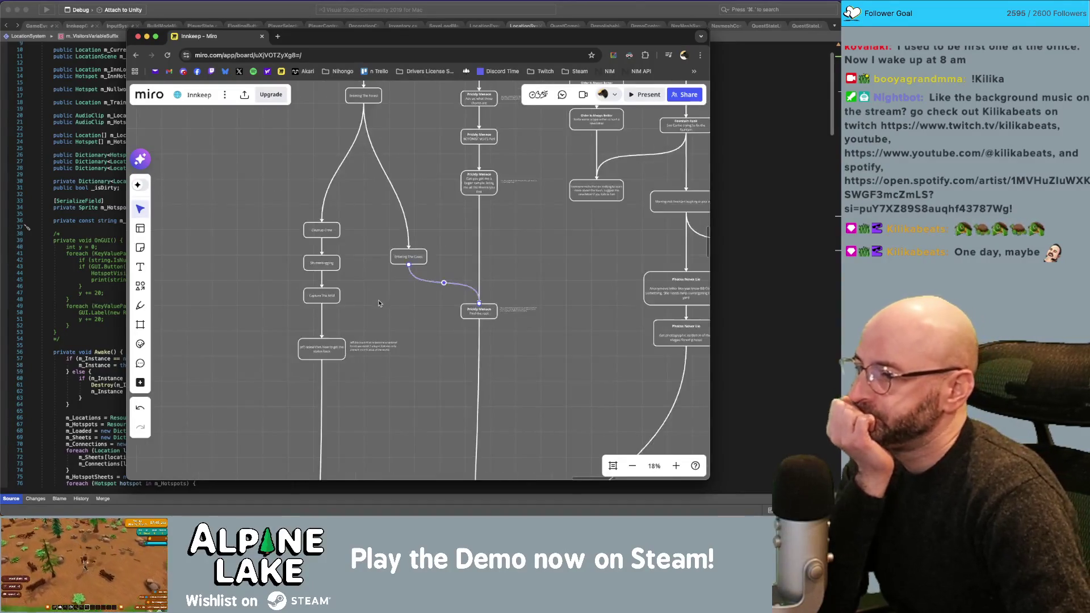
pyautogui.scroll(-3, 443, 318)
pyautogui.scroll(-3, 432, 286)
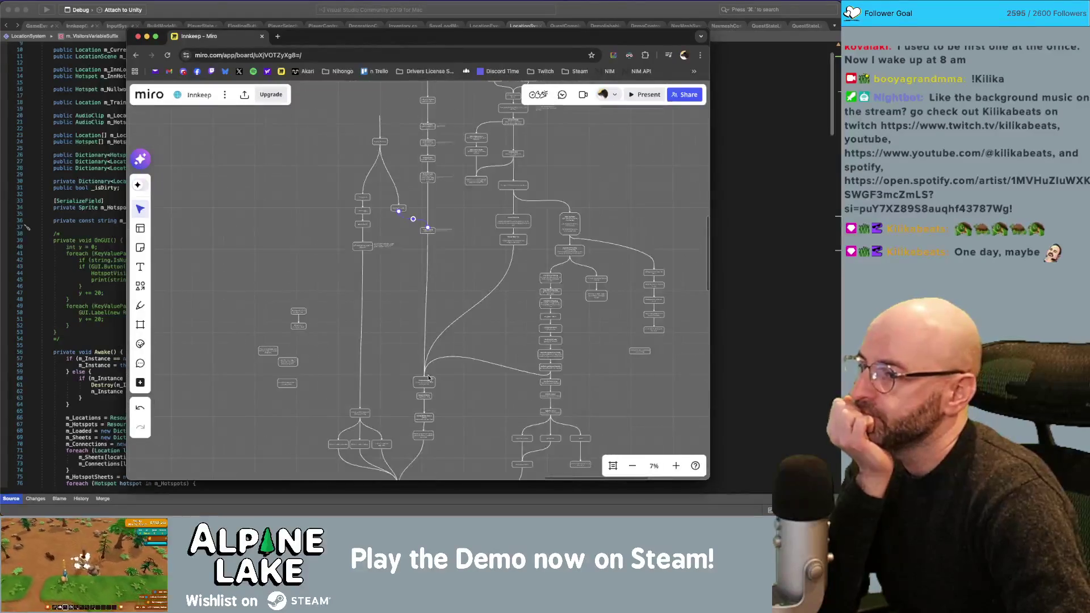
pyautogui.scroll(8, 429, 369)
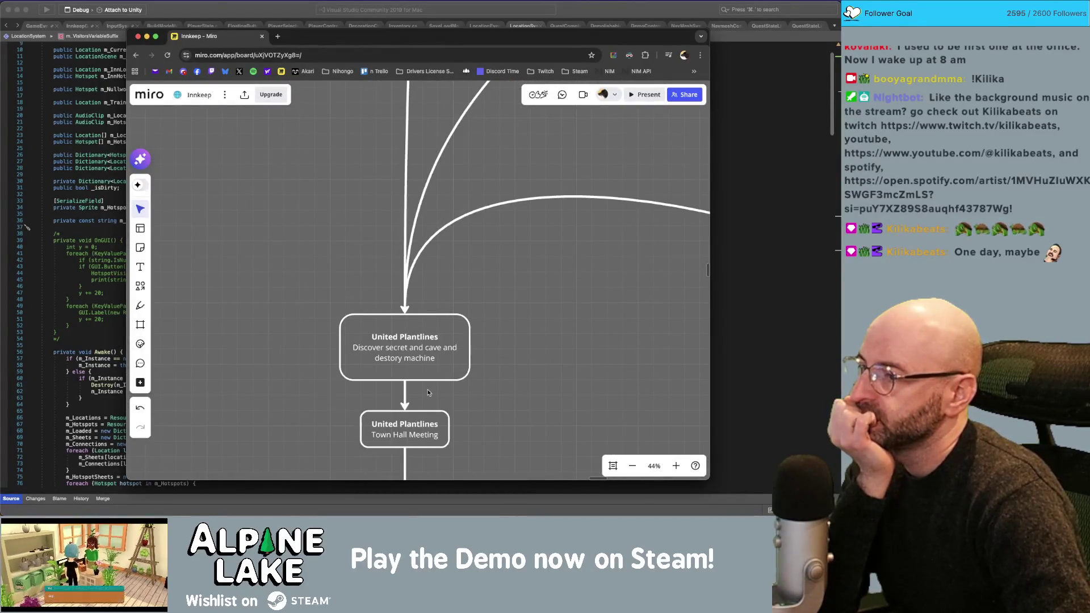
pyautogui.scroll(-5, 428, 392)
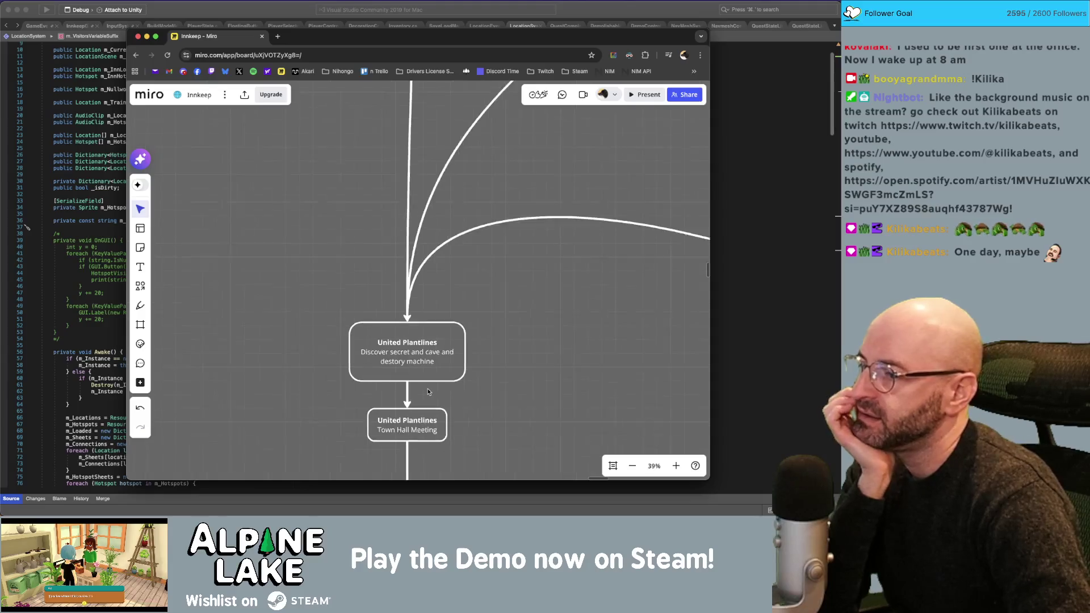
pyautogui.scroll(5, 418, 252)
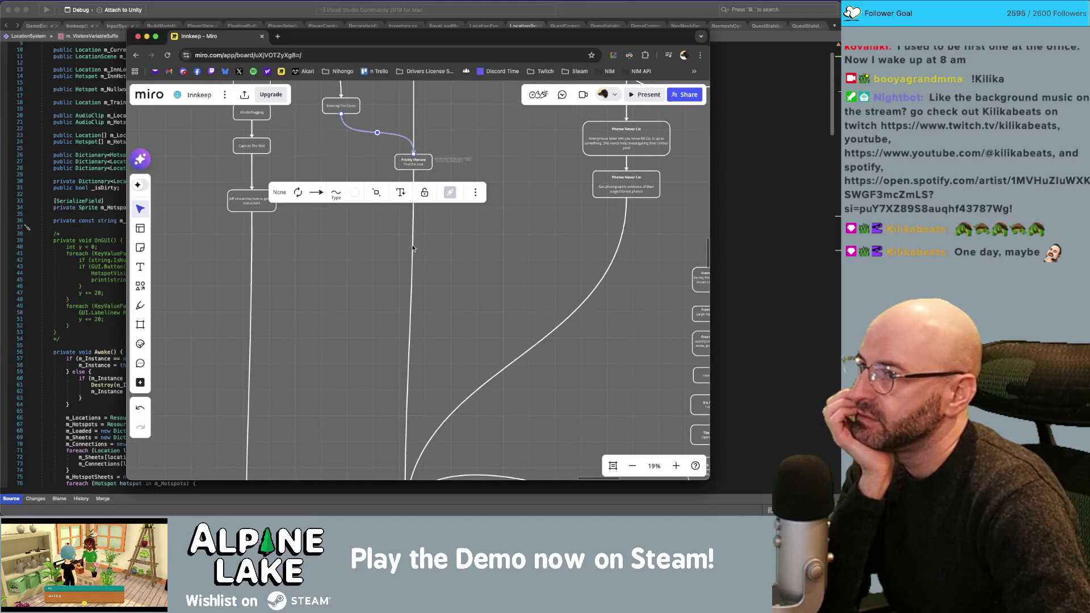
pyautogui.scroll(-5, 433, 305)
pyautogui.scroll(4, 502, 225)
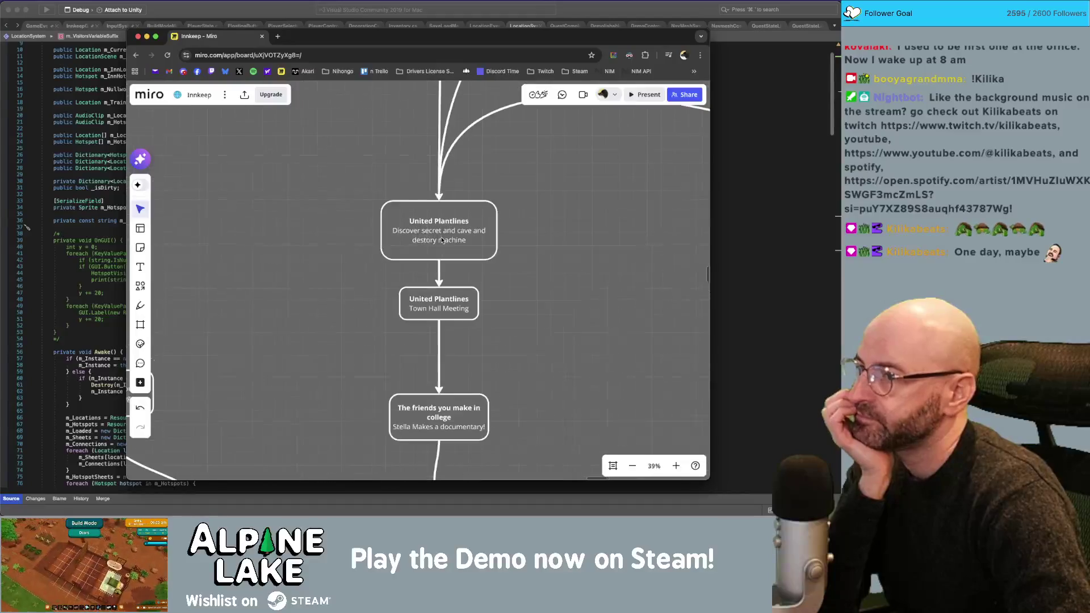
pyautogui.scroll(3, 503, 224)
pyautogui.scroll(-5, 359, 301)
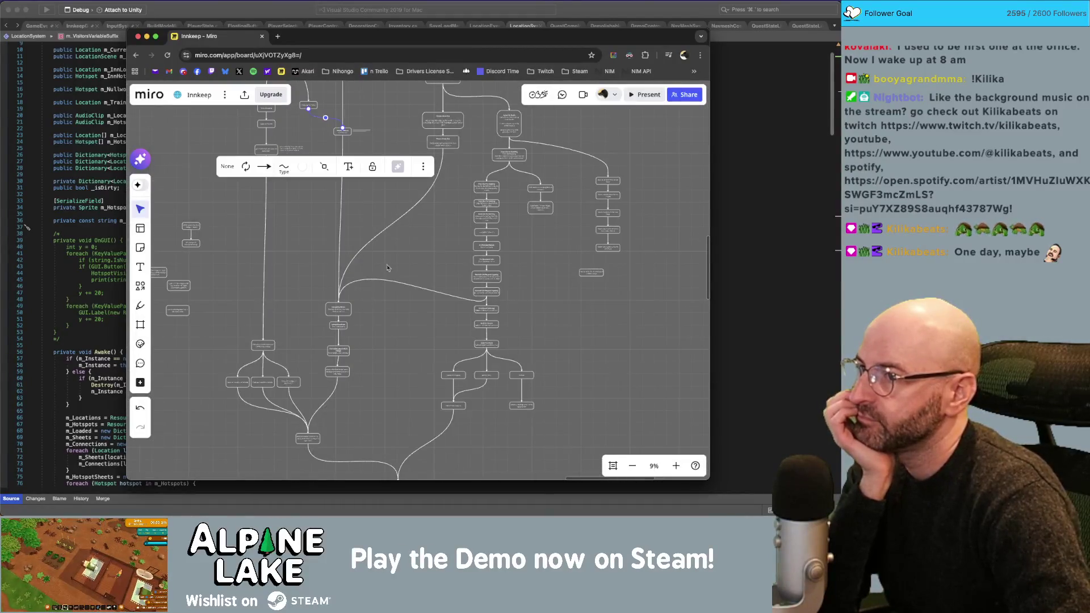
pyautogui.scroll(3, 448, 138)
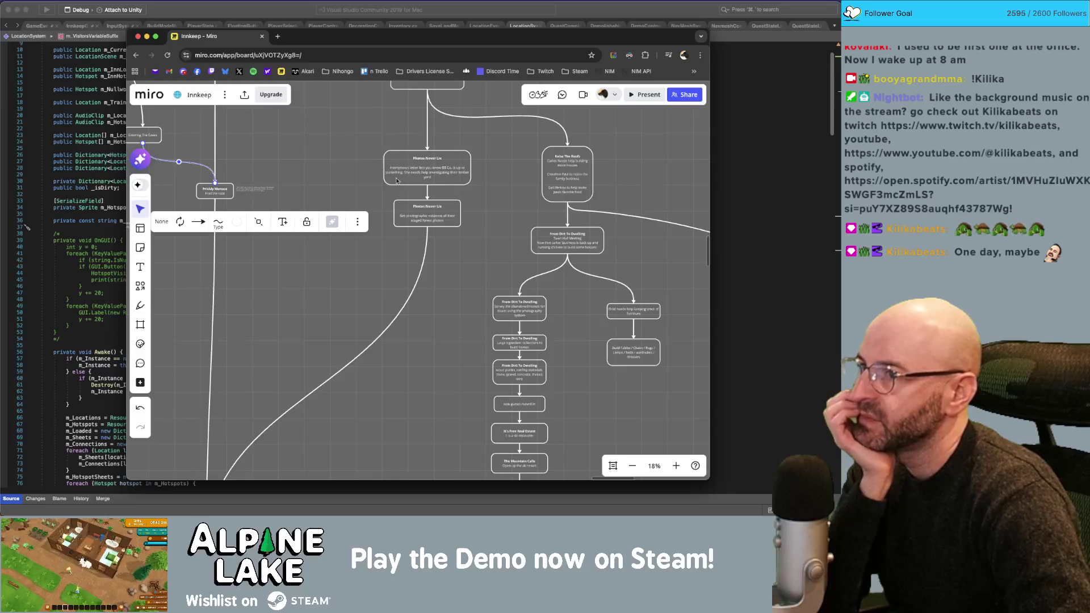
pyautogui.scroll(3, 420, 174)
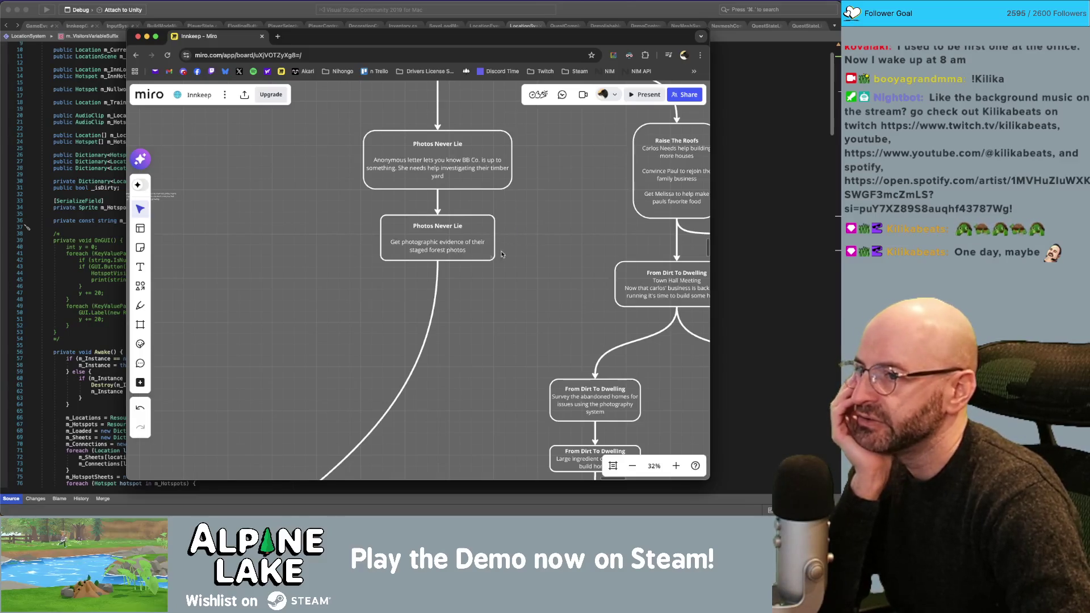
pyautogui.scroll(-5, 512, 297)
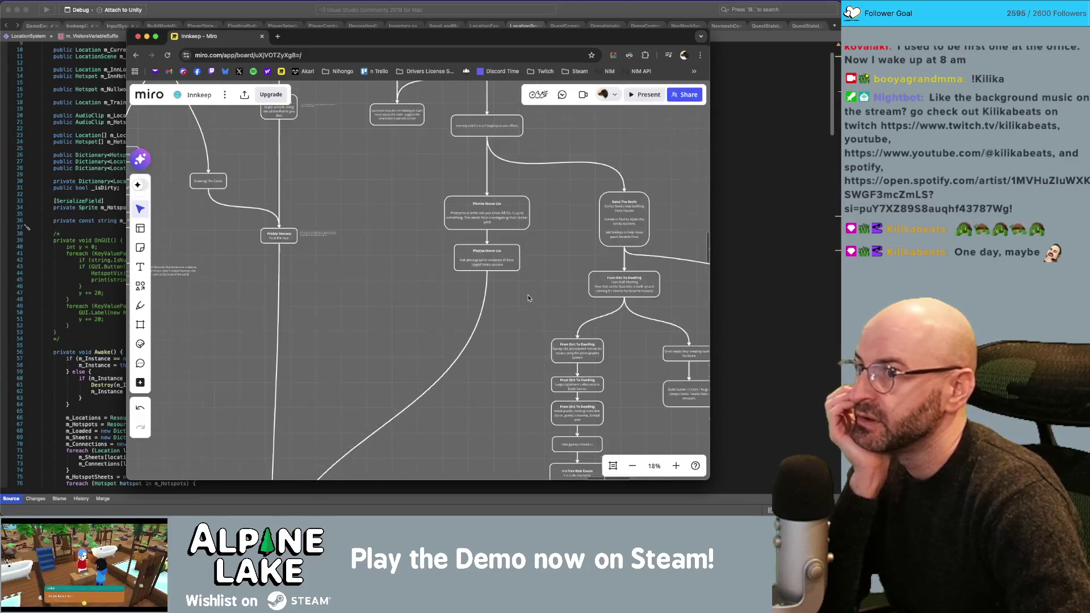
pyautogui.scroll(-3, 528, 295)
pyautogui.scroll(5, 466, 255)
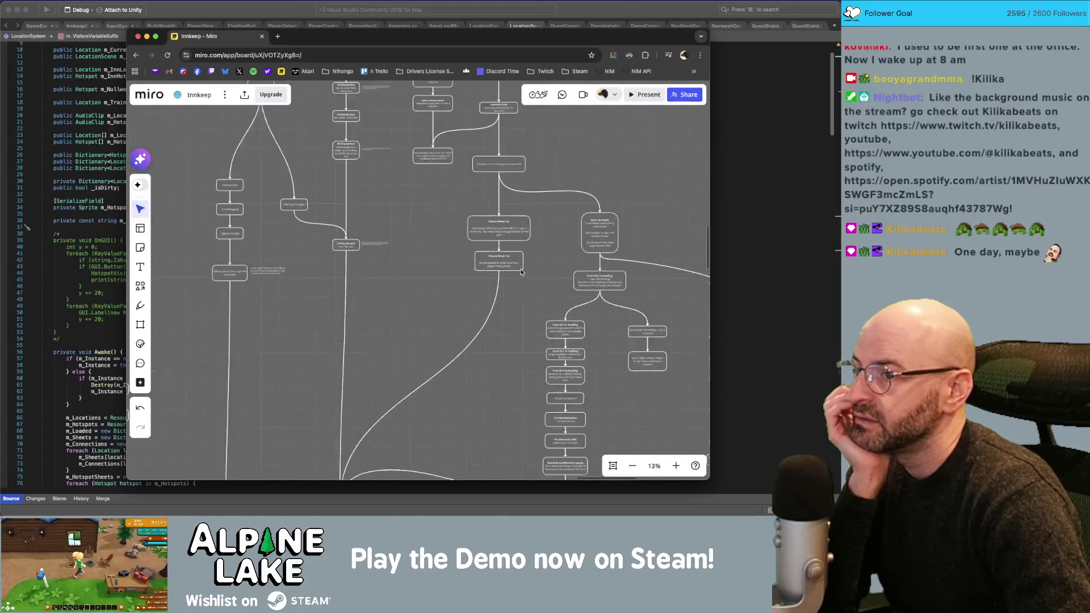
pyautogui.scroll(-3, 474, 201)
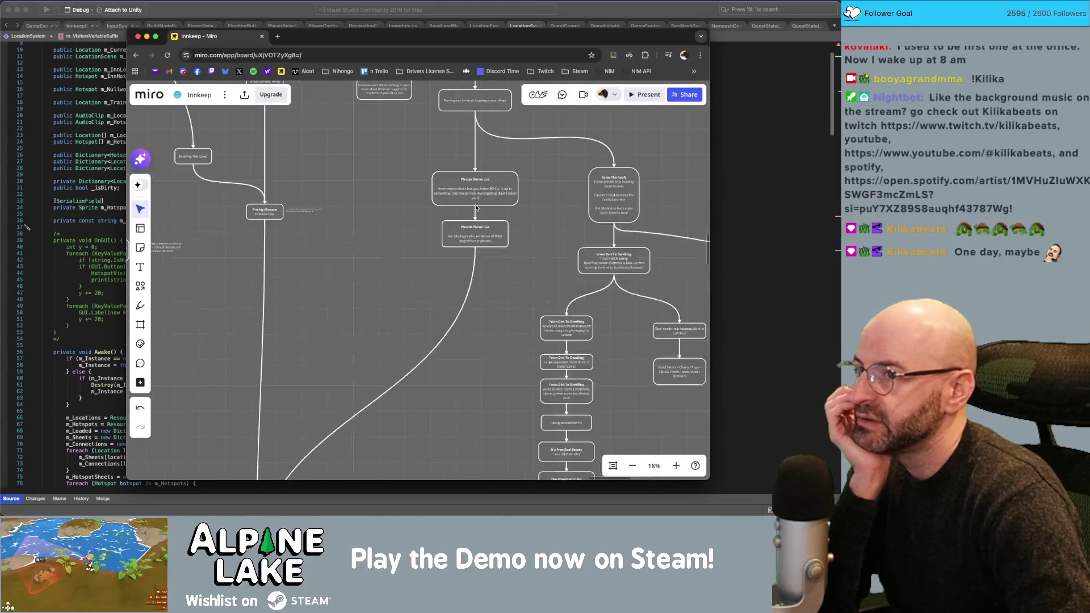
pyautogui.moveTo(430, 353); pyautogui.dragTo(435, 190)
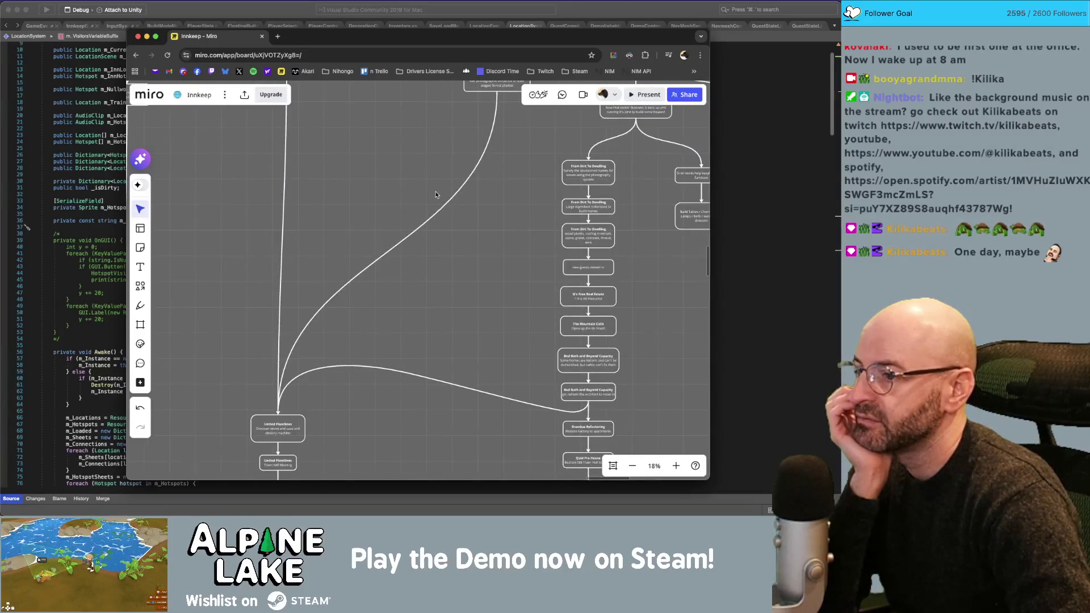
pyautogui.scroll(3, 282, 437)
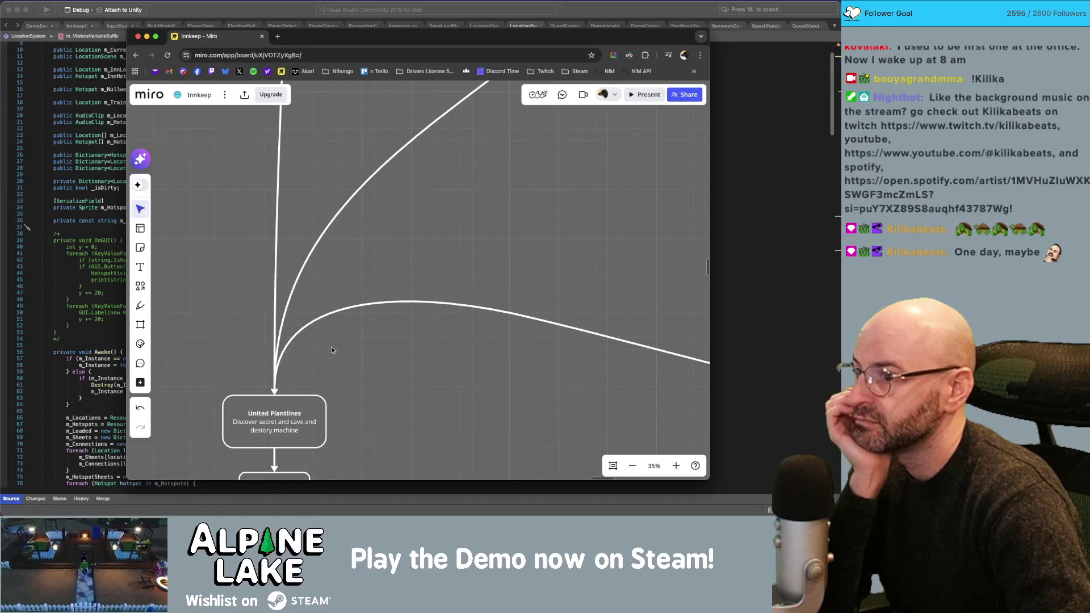
pyautogui.scroll(-5, 382, 307)
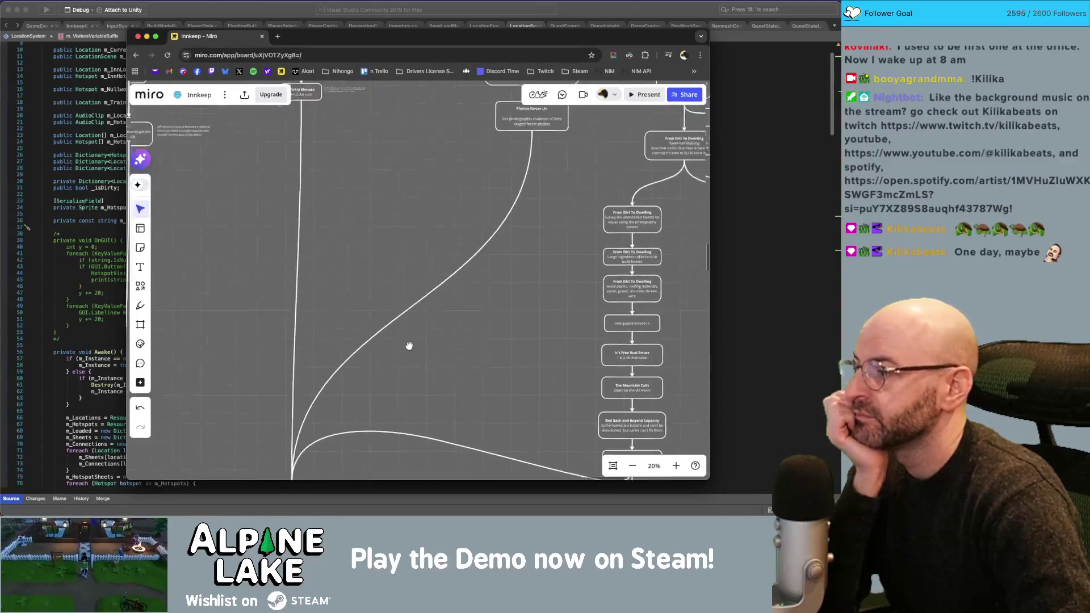
pyautogui.scroll(-5, 363, 414)
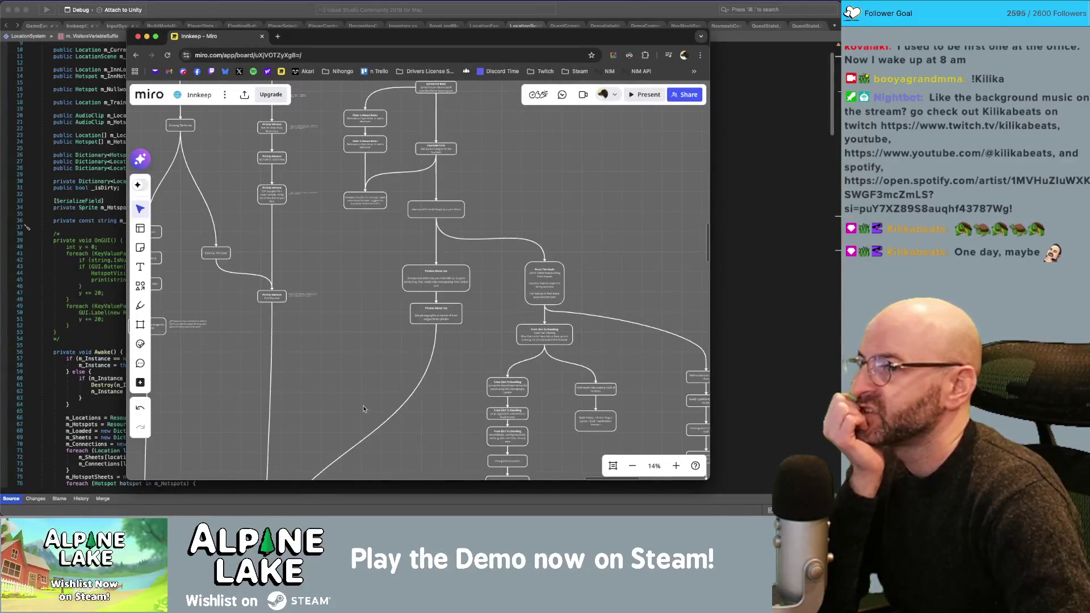
pyautogui.scroll(2, 388, 407)
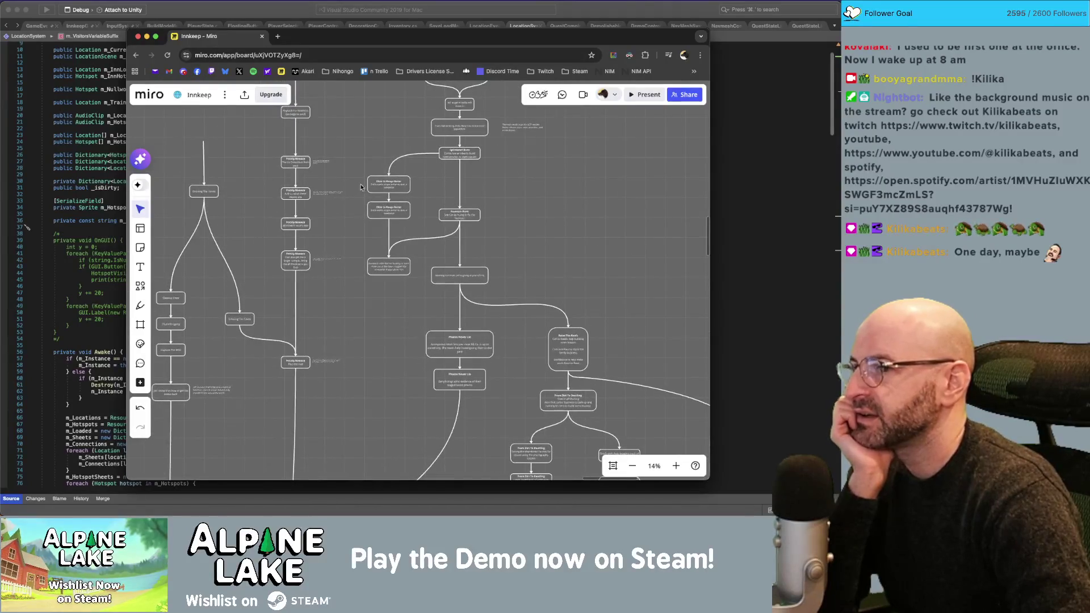
pyautogui.moveTo(359, 173); pyautogui.dragTo(379, 291)
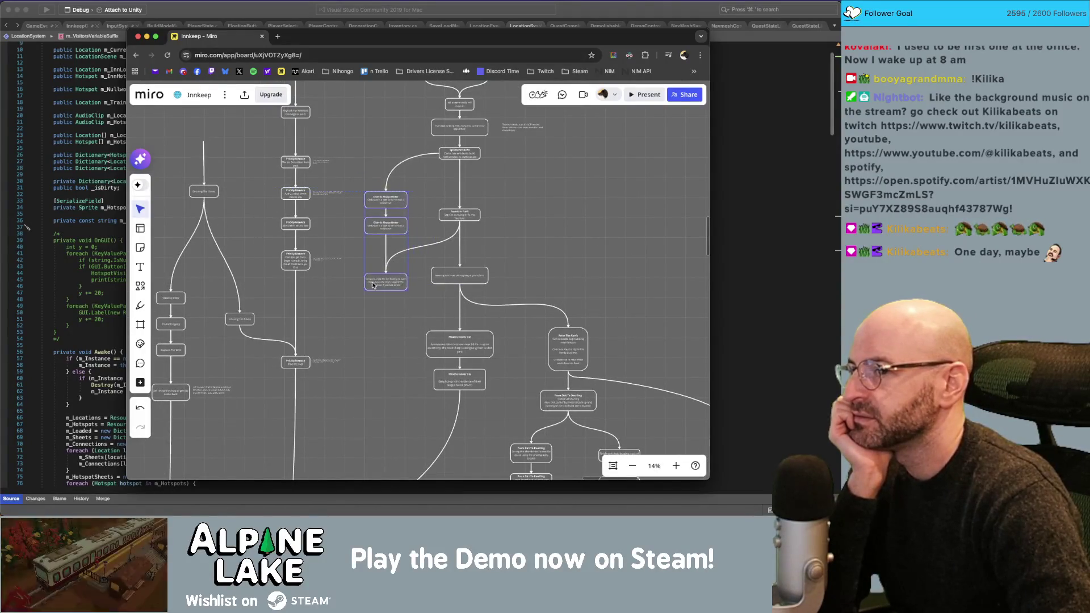
pyautogui.click(382, 355)
pyautogui.scroll(-5, 385, 340)
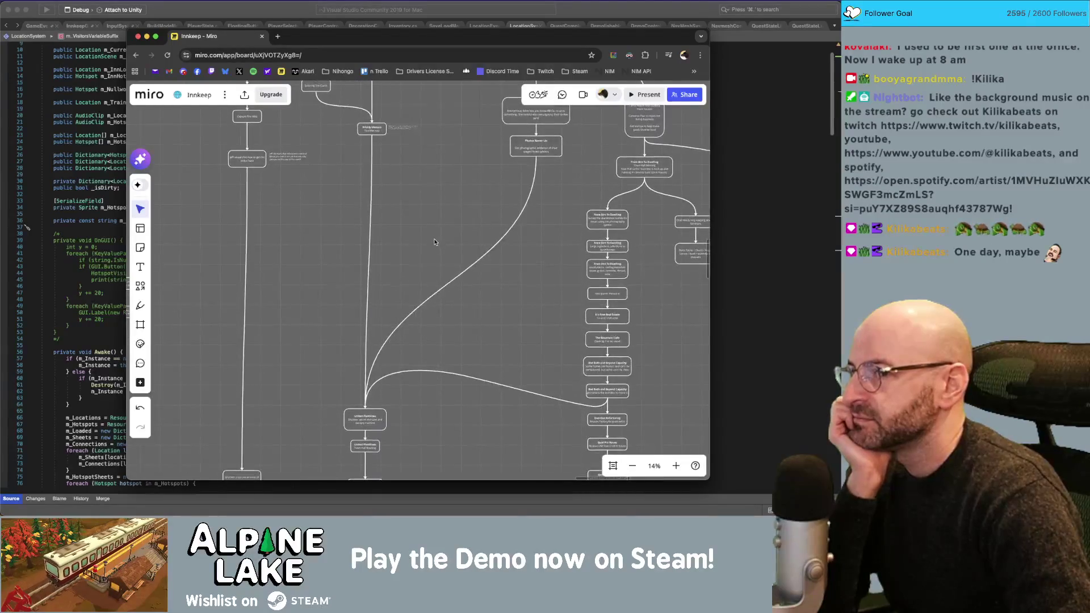
pyautogui.scroll(-5, 422, 320)
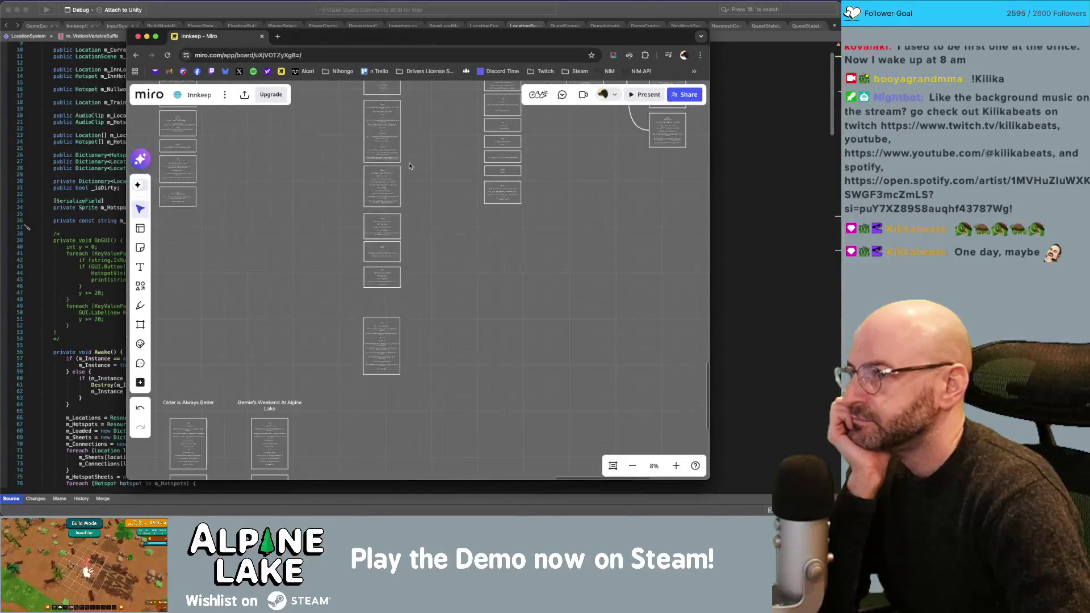
# Delete the three cards below the top card in the Bernie's Weekend At Alpine Lake column.
pyautogui.moveTo(439, 257); pyautogui.dragTo(482, 354)
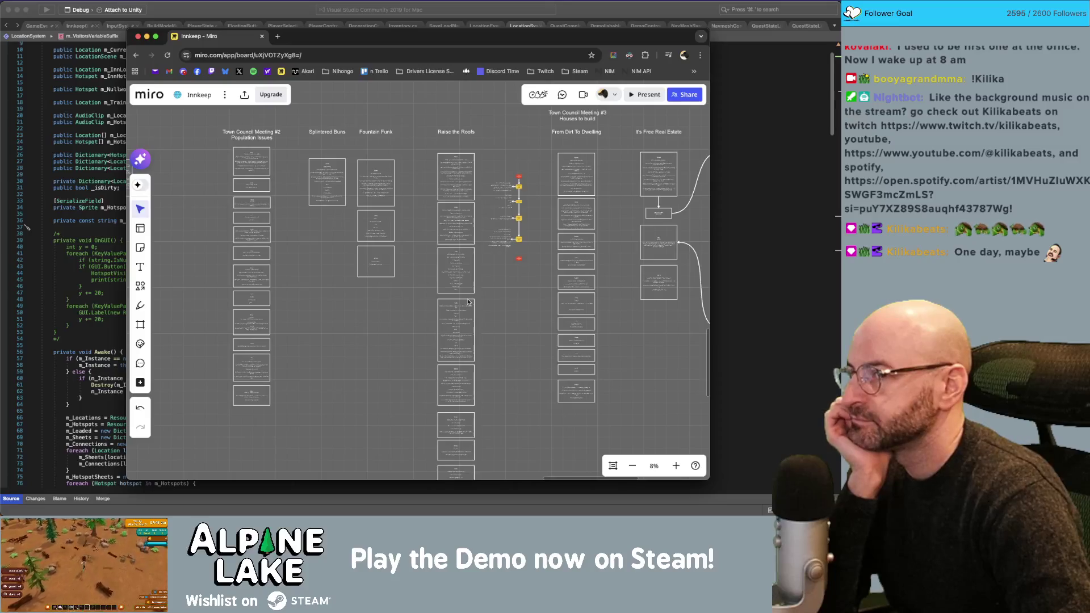
pyautogui.hscroll(5, 526, 287)
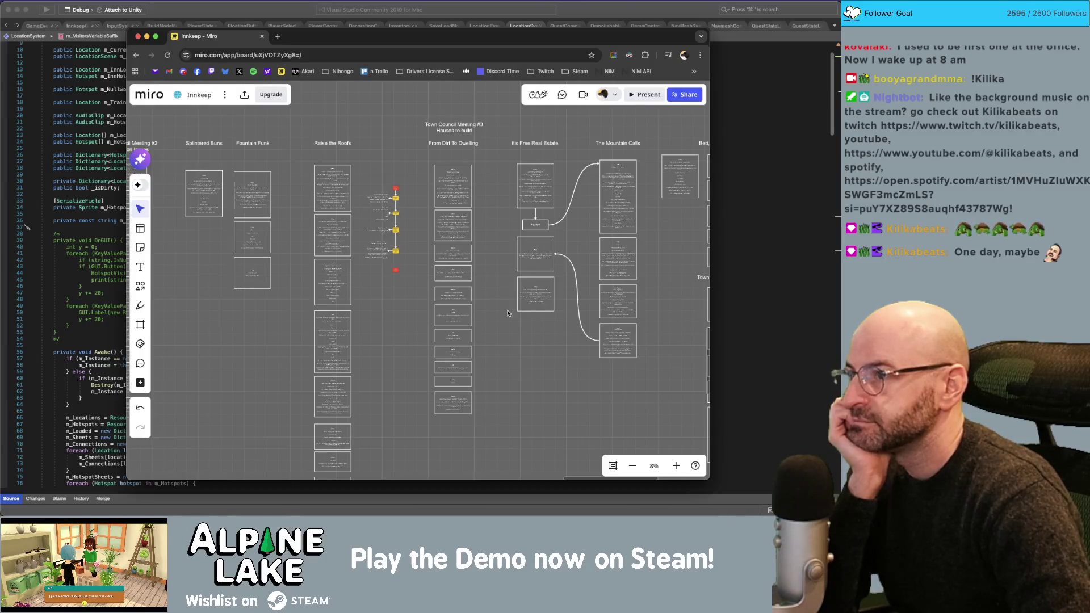
pyautogui.scroll(-10, 299, 370)
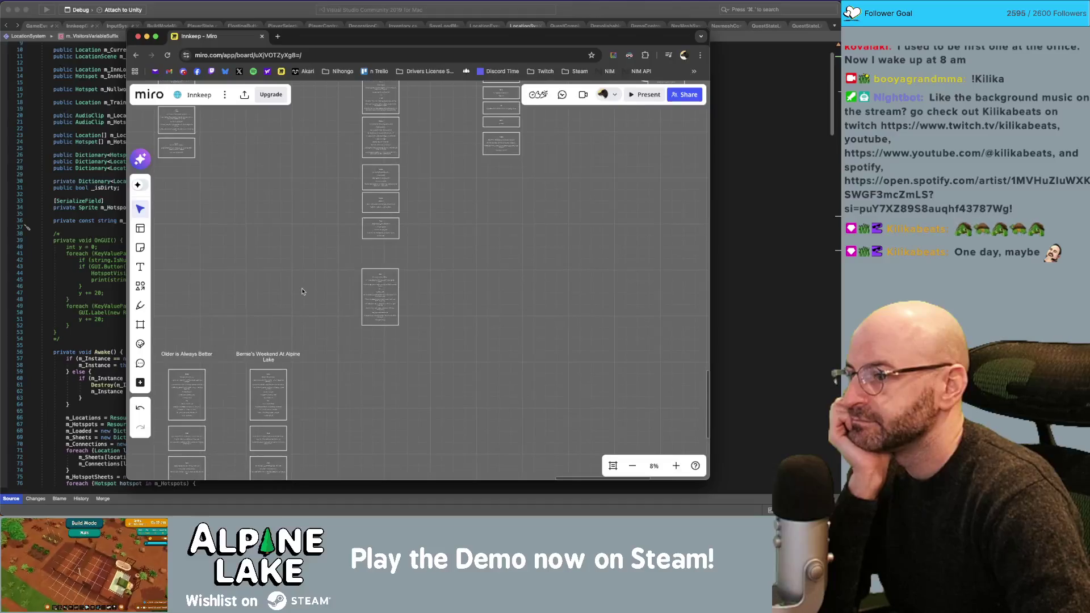
pyautogui.hscroll(-2, 301, 301)
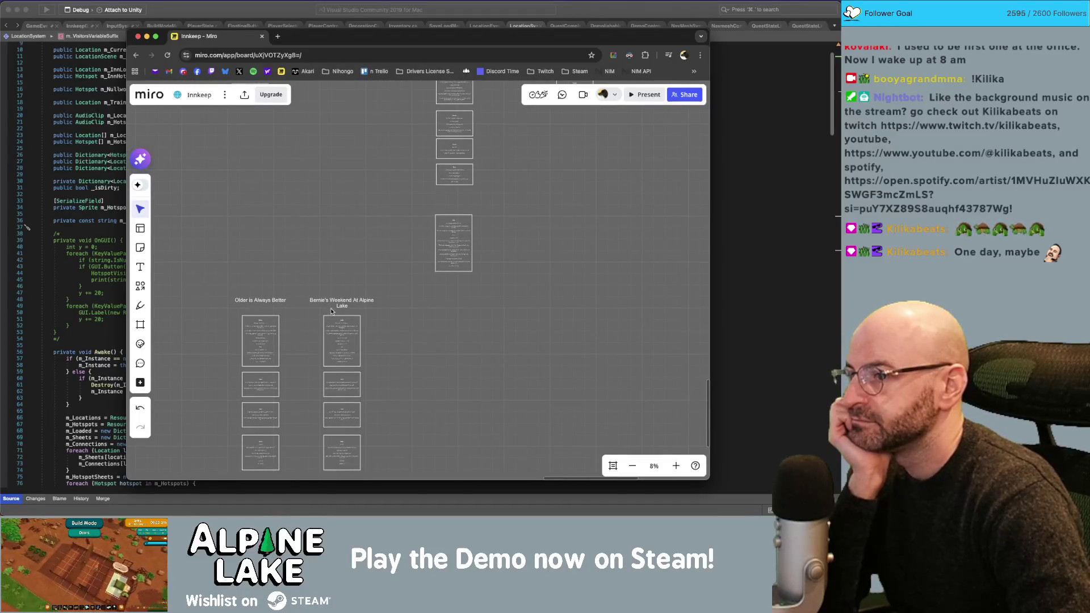
pyautogui.scroll(5, 333, 308)
pyautogui.scroll(2, 489, 146)
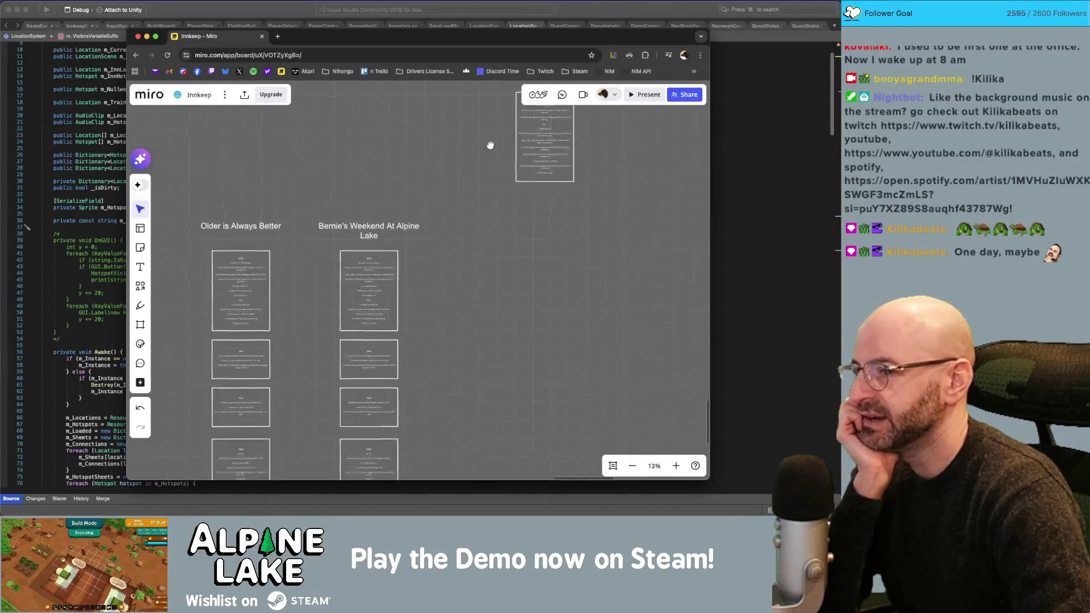
pyautogui.scroll(-2, 433, 287)
pyautogui.moveTo(437, 266); pyautogui.dragTo(370, 366)
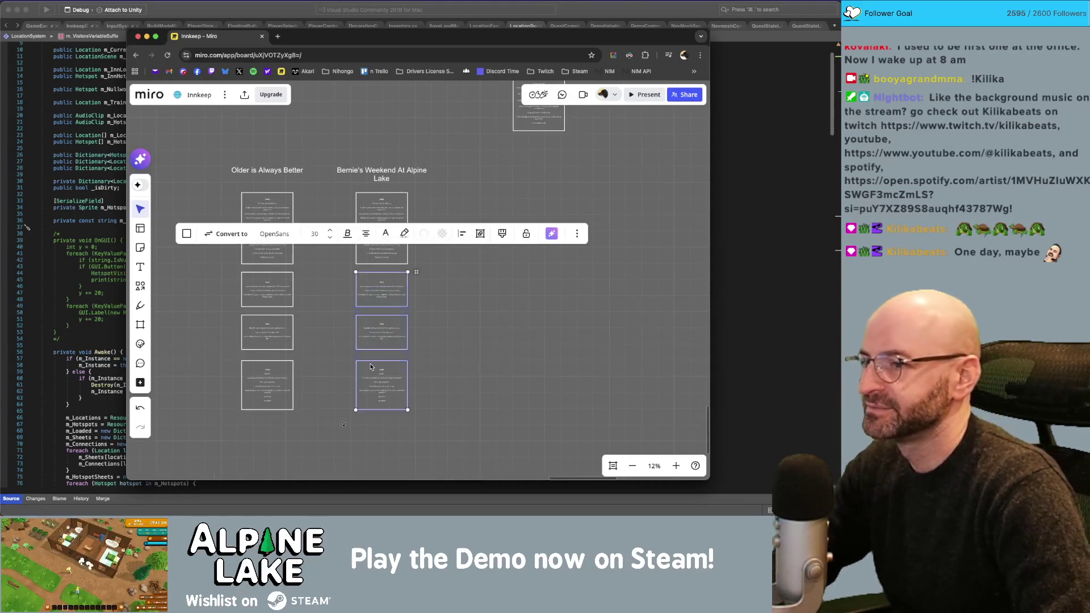
pyautogui.press('BackSpace')
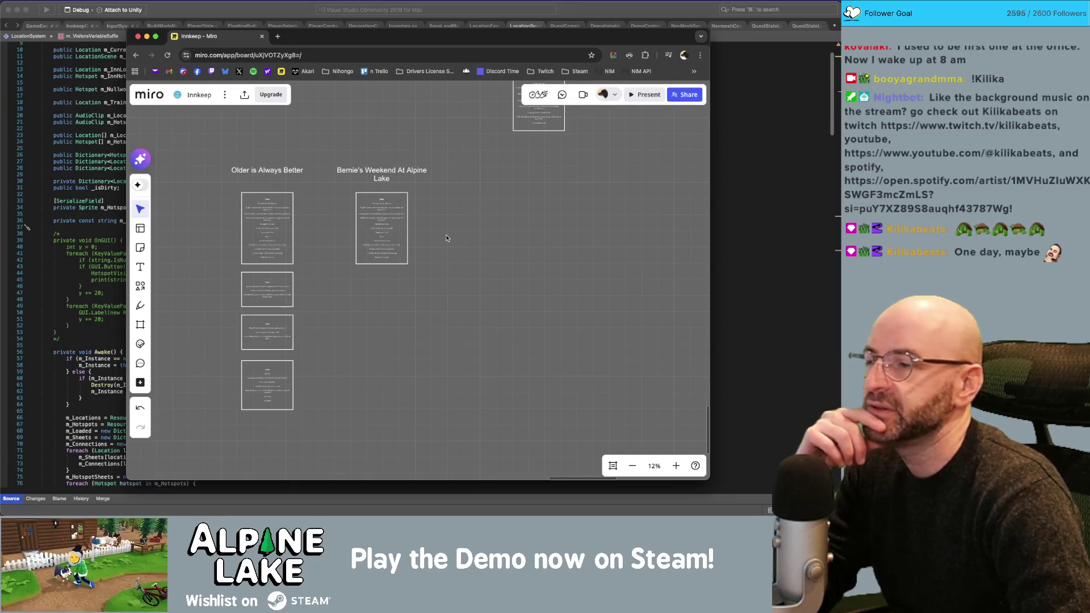
pyautogui.scroll(5, 446, 239)
pyautogui.scroll(-3, 428, 312)
pyautogui.scroll(3, 397, 370)
pyautogui.scroll(5, 397, 370)
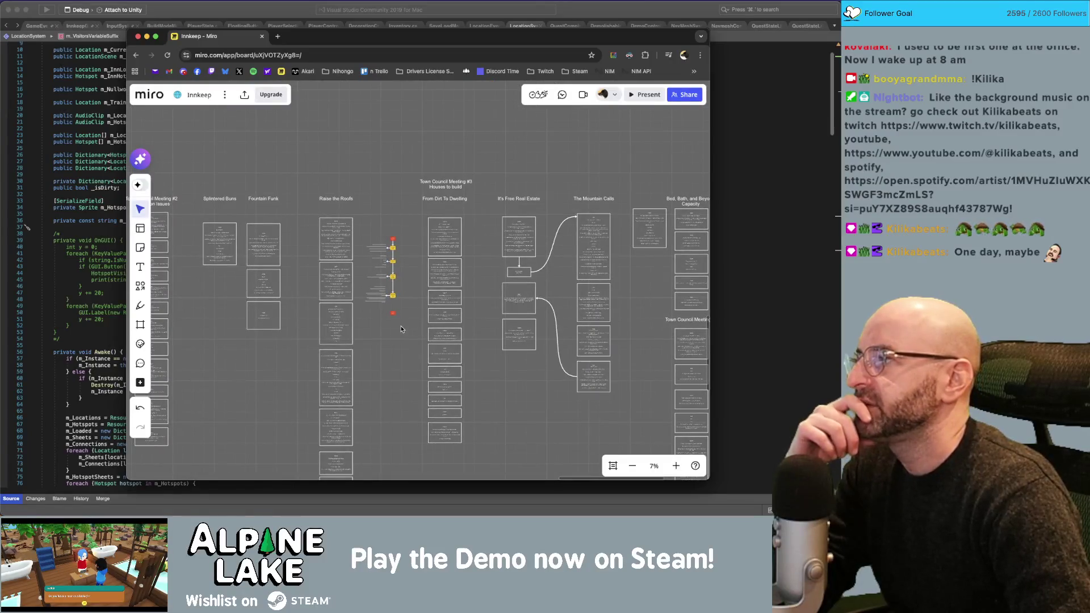
pyautogui.scroll(8, 400, 329)
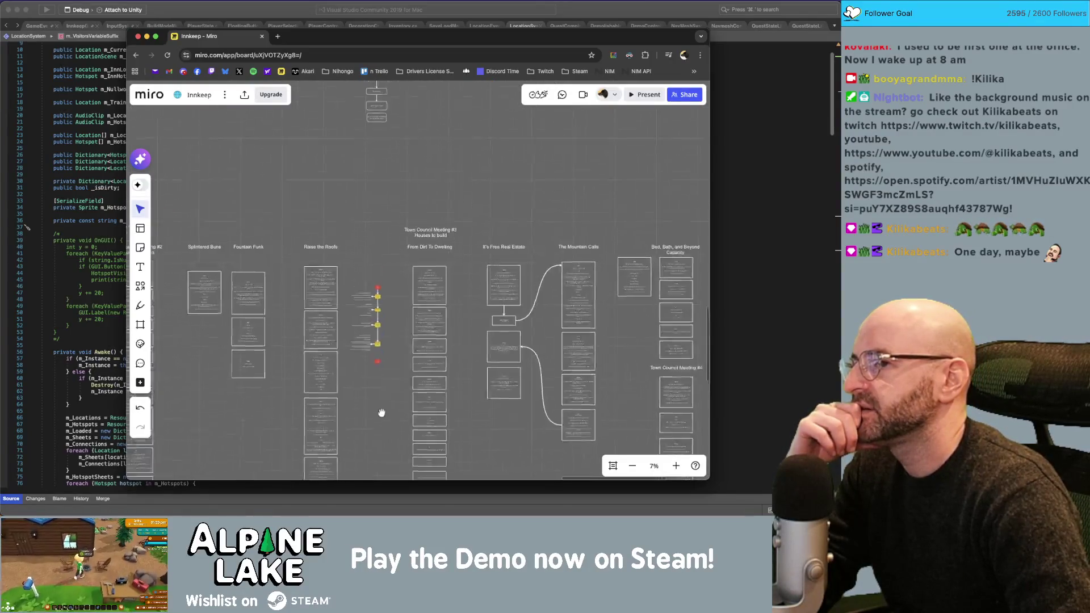
pyautogui.scroll(-2, 410, 387)
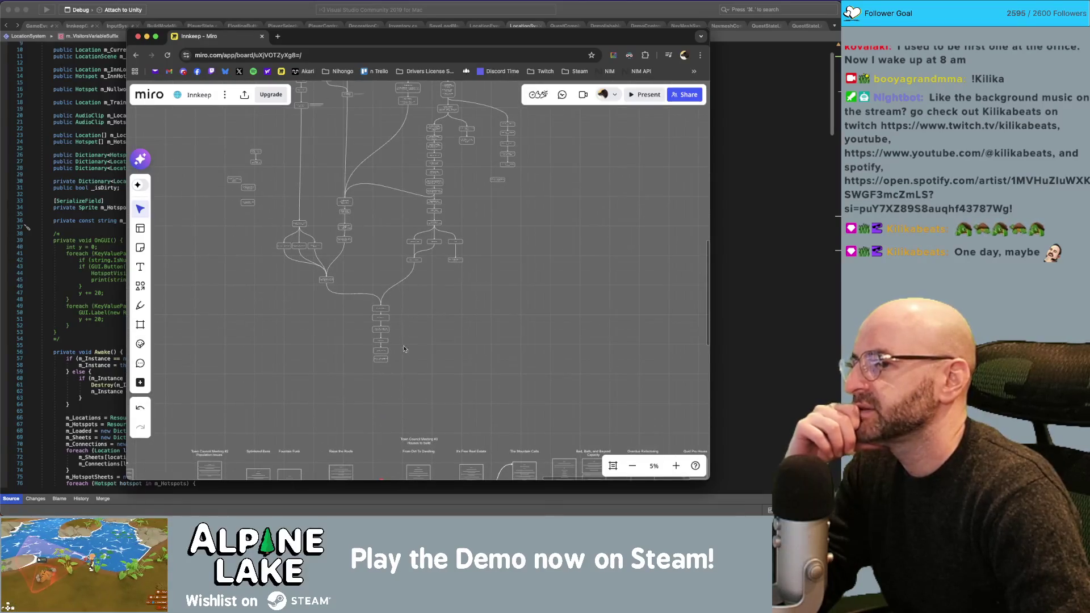
pyautogui.moveTo(400, 373)
pyautogui.mouseDown()
pyautogui.moveTo(371, 304)
pyautogui.moveTo(380, 328)
pyautogui.moveTo(419, 311)
pyautogui.mouseUp()
pyautogui.moveTo(394, 254); pyautogui.dragTo(400, 316)
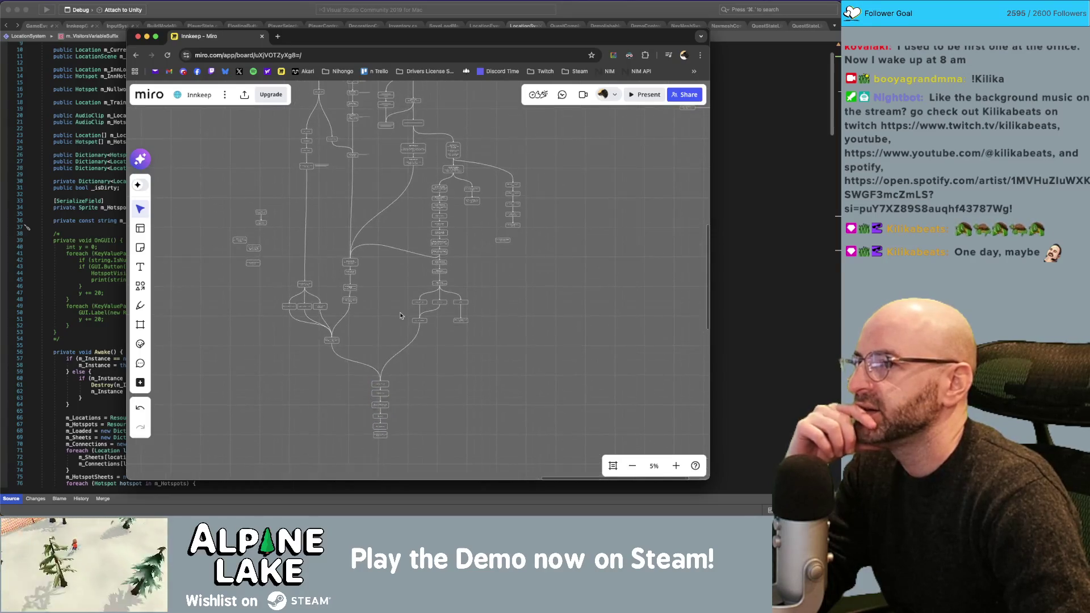
pyautogui.scroll(5, 394, 183)
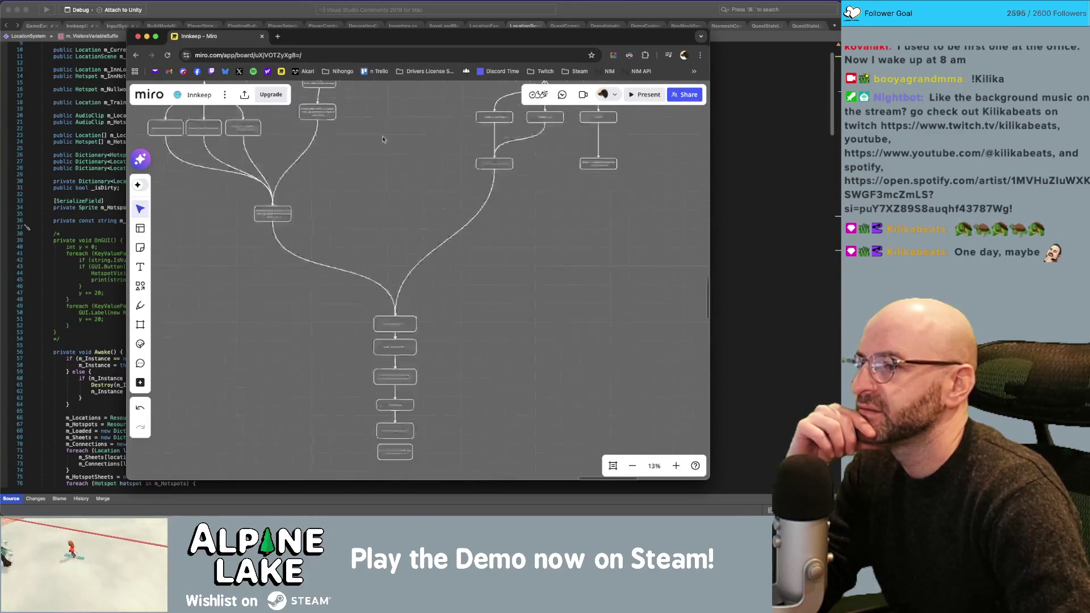
pyautogui.scroll(5, 369, 352)
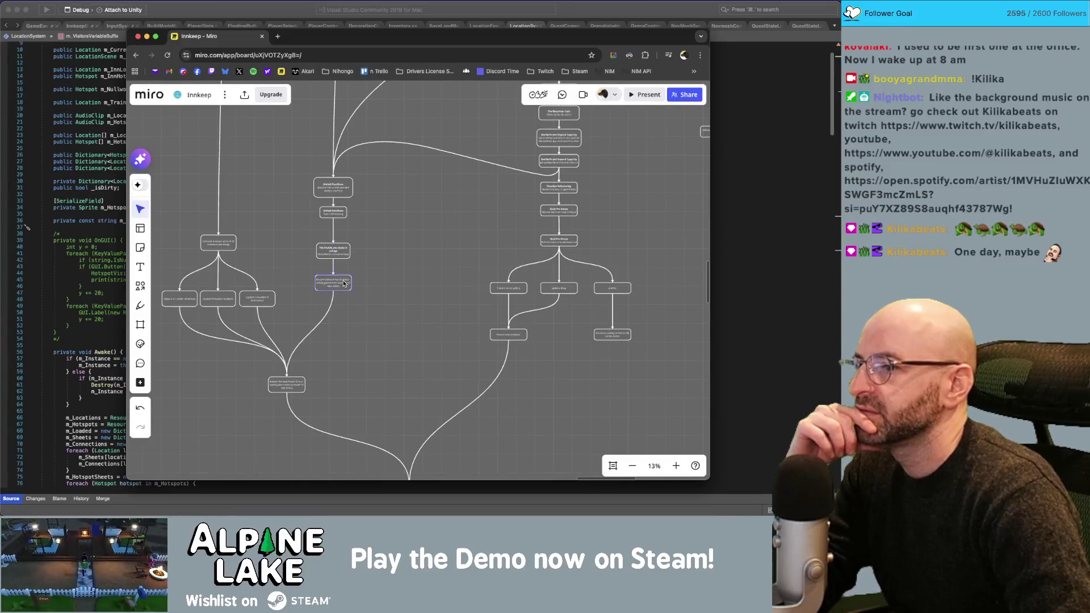
pyautogui.scroll(2, 335, 288)
pyautogui.scroll(5, 335, 288)
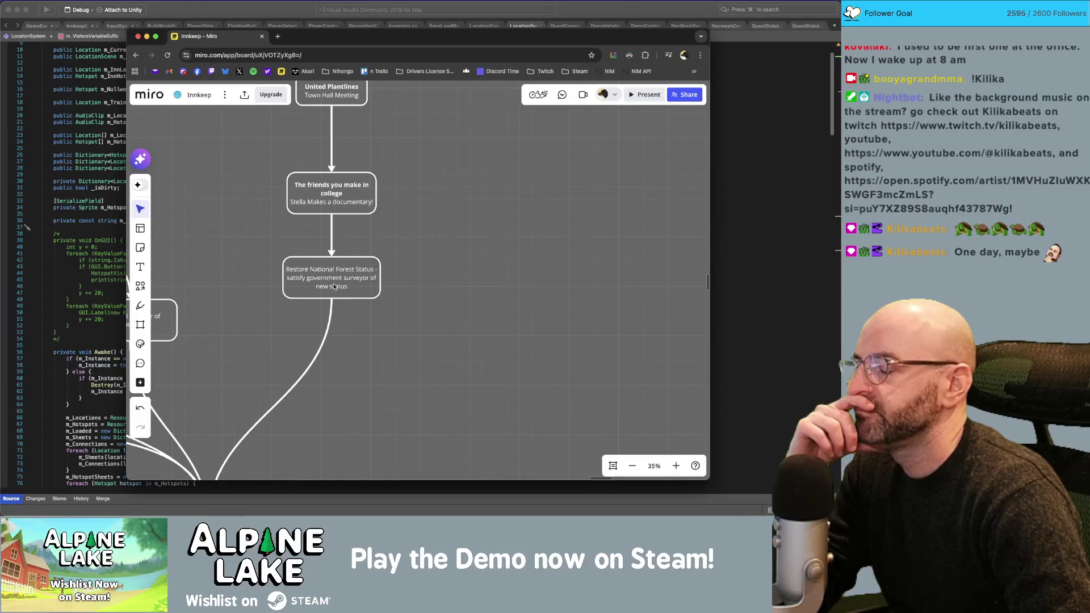
pyautogui.scroll(1, 428, 216)
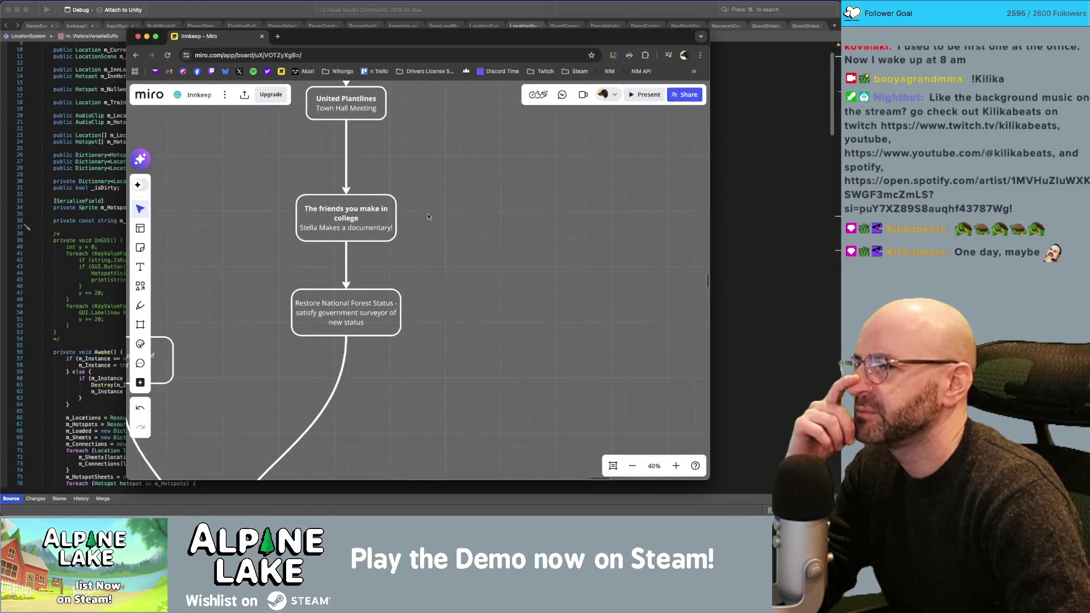
pyautogui.scroll(2, 413, 217)
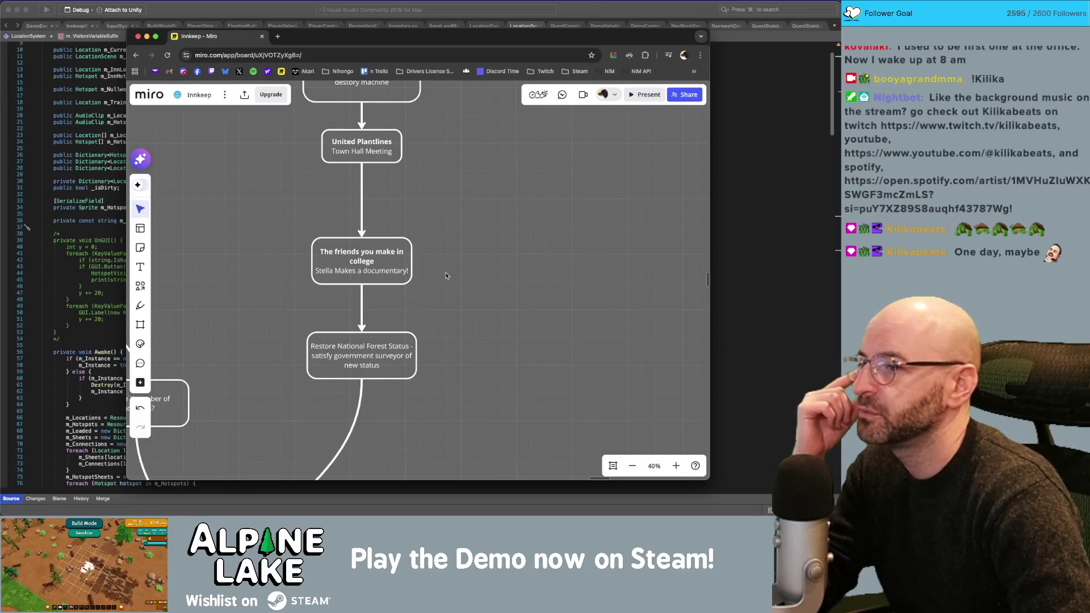
pyautogui.scroll(-10, 446, 270)
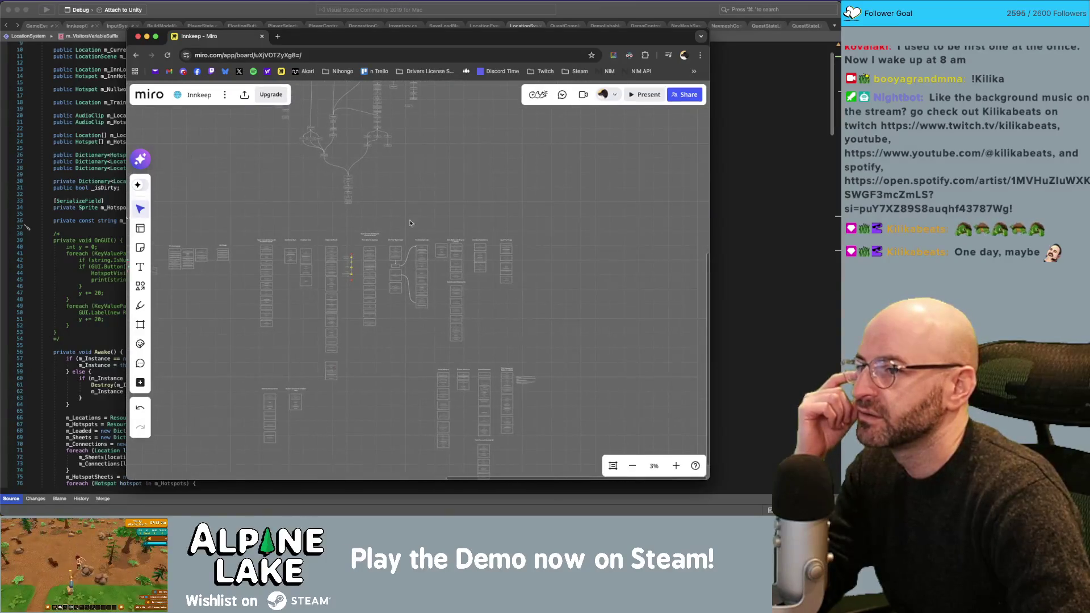
pyautogui.scroll(3, 367, 260)
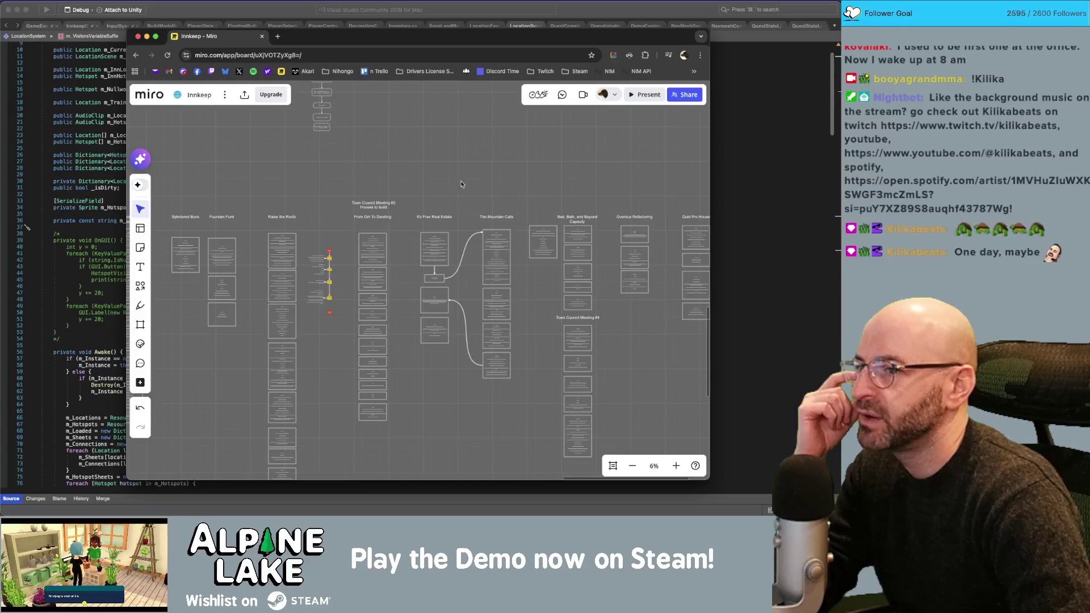
pyautogui.hscroll(5, 468, 182)
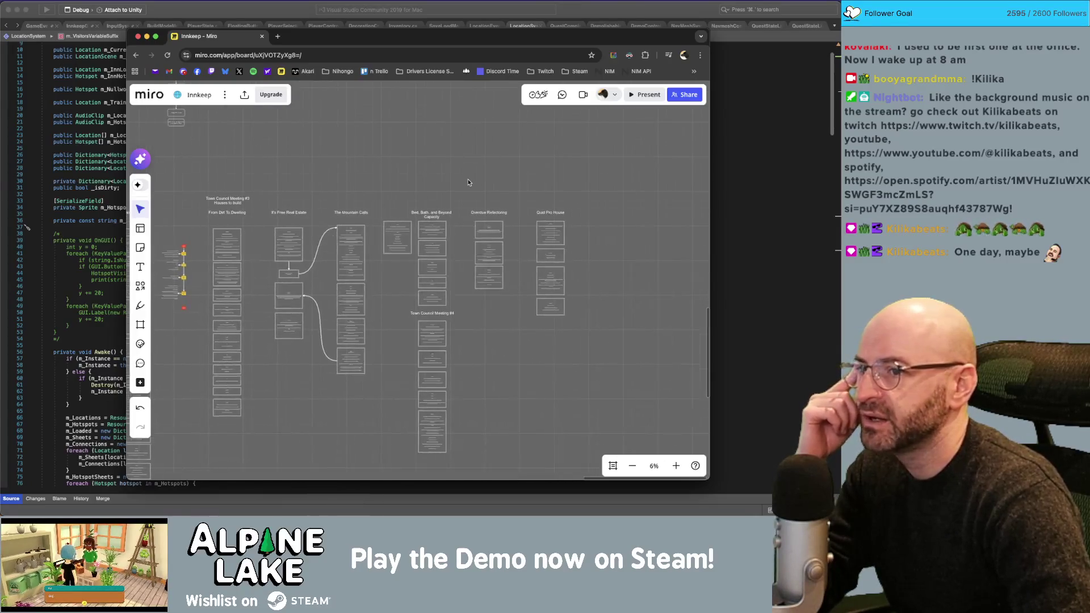
pyautogui.scroll(8, 468, 182)
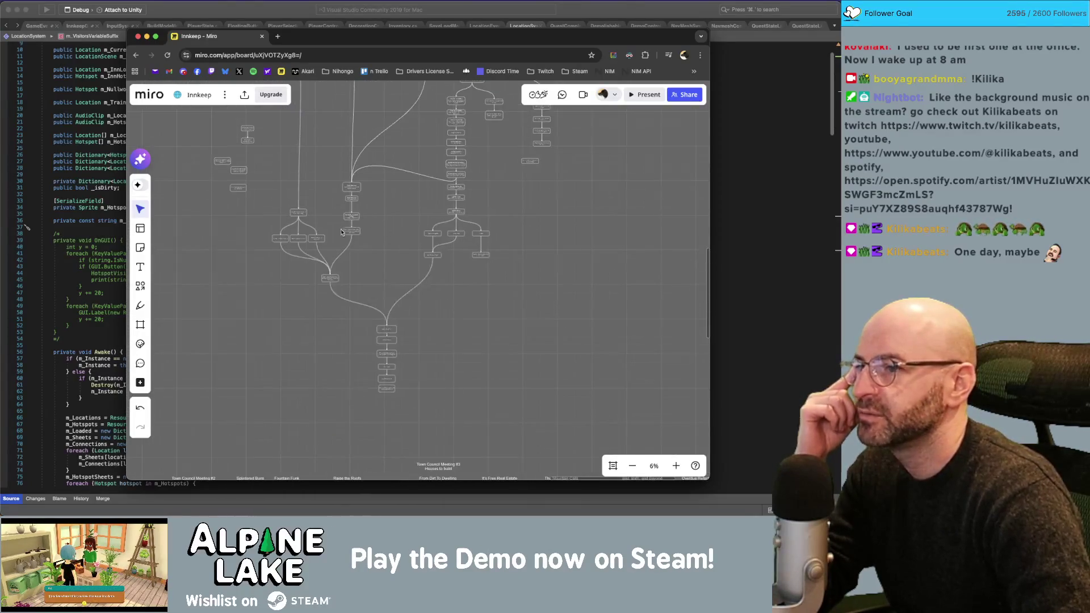
pyautogui.scroll(-2, 344, 238)
pyautogui.scroll(3, 392, 239)
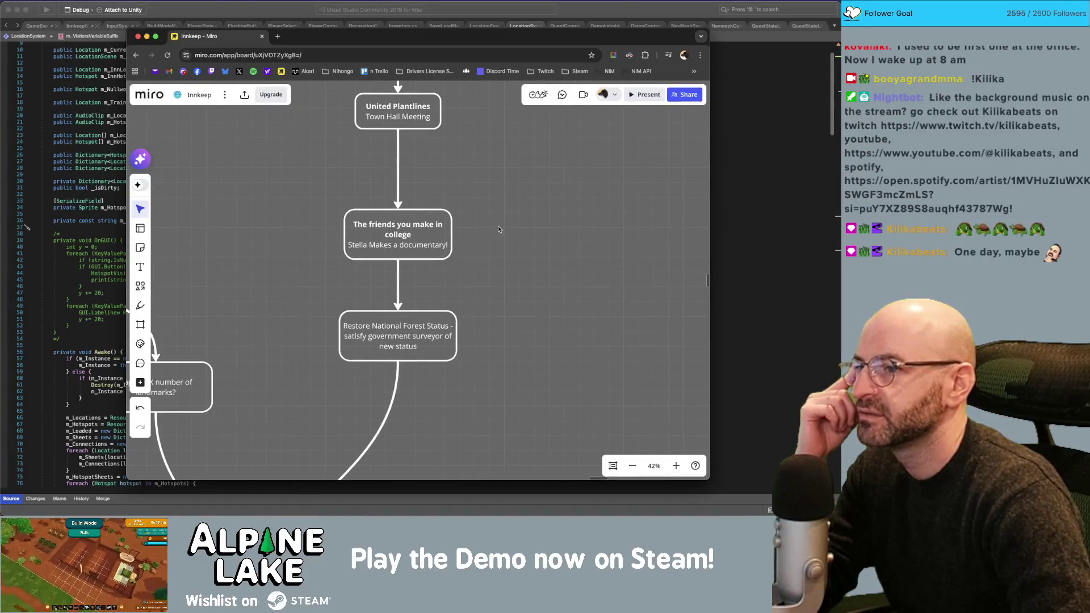
pyautogui.scroll(5, 457, 326)
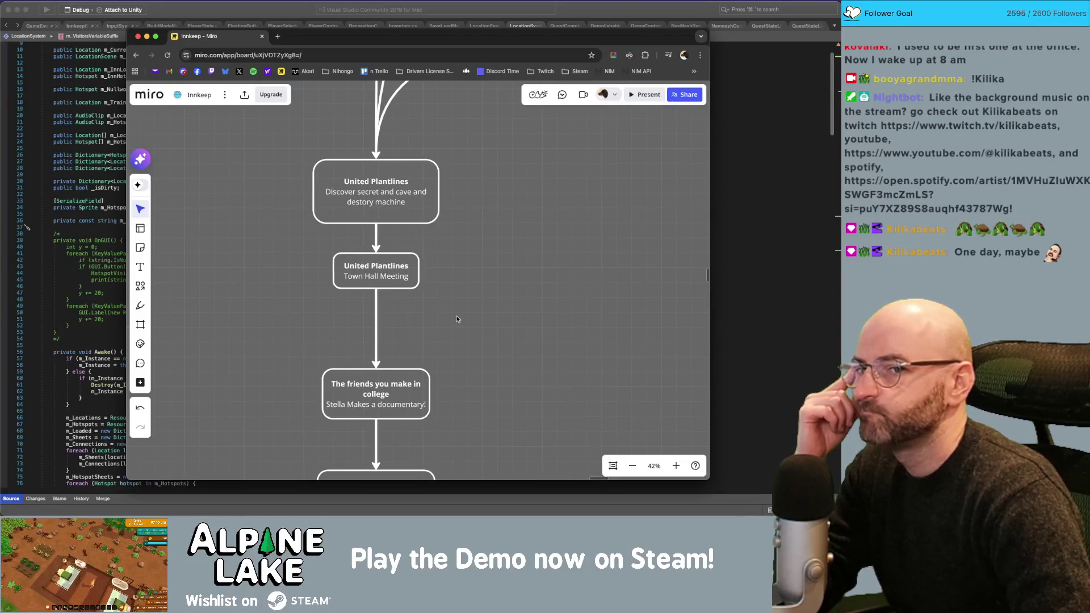
pyautogui.scroll(-10, 457, 318)
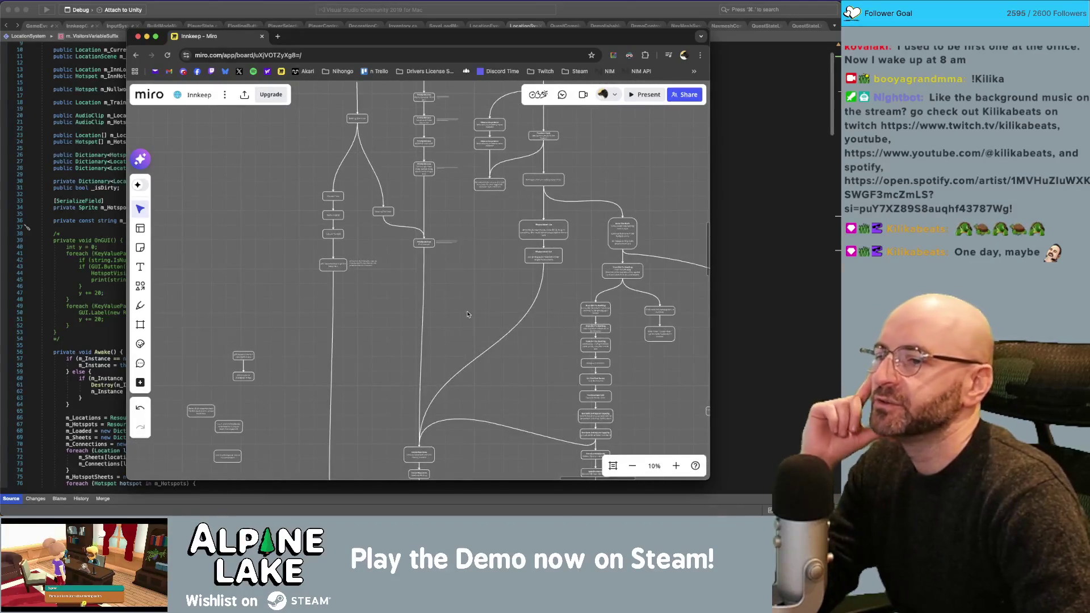
pyautogui.scroll(-3, 475, 283)
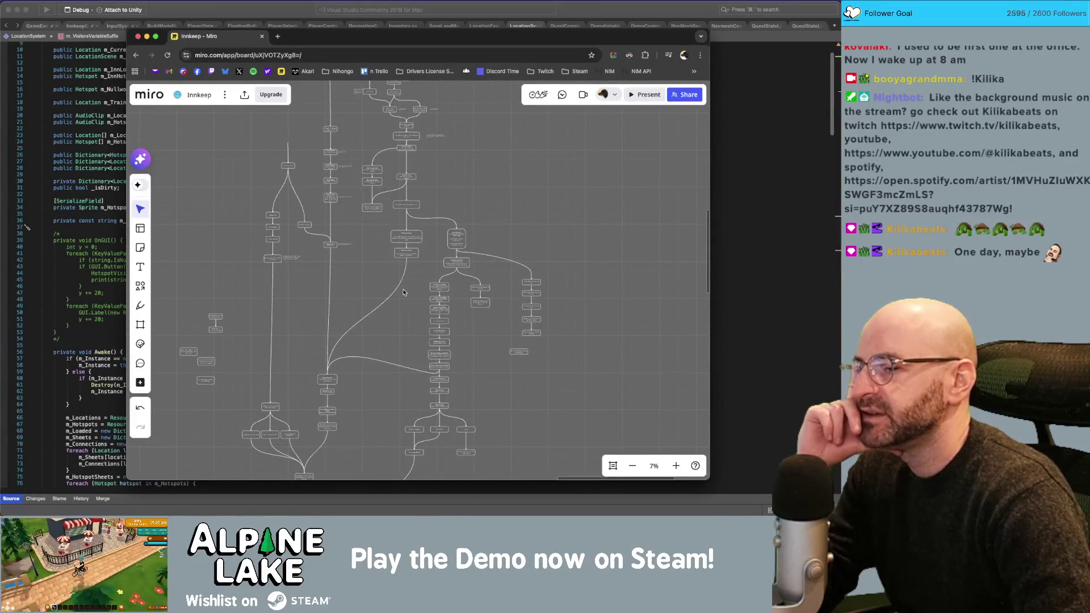
# Shift the right-hand column of cards slightly to the left.
pyautogui.click(536, 336)
pyautogui.moveTo(537, 336); pyautogui.dragTo(525, 334)
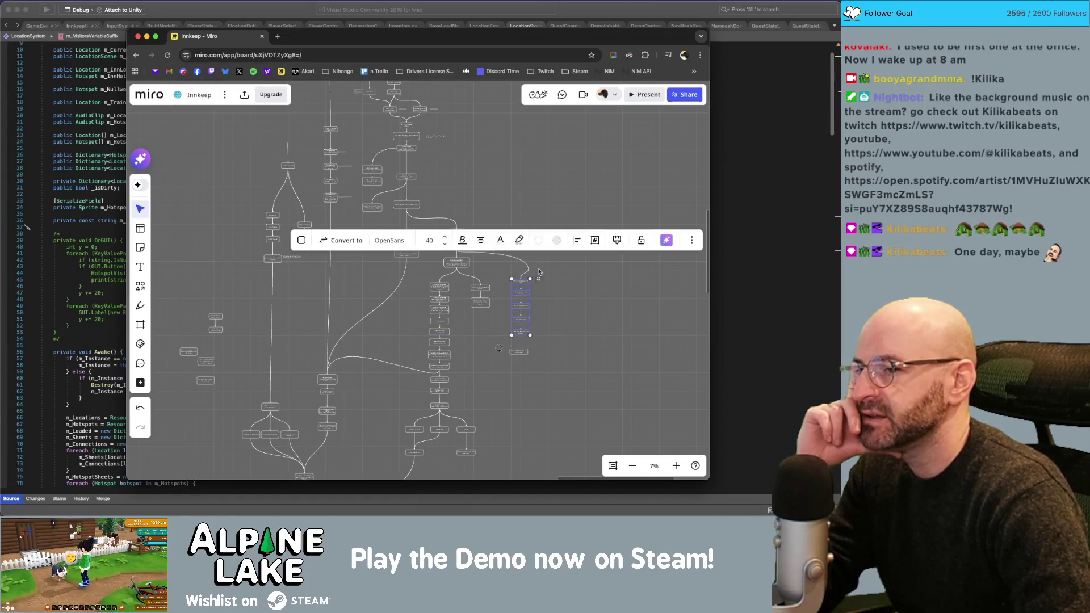
pyautogui.scroll(5, 522, 329)
# Bend the connector into the diner-expansion card into a wide arc.
pyautogui.click(505, 269)
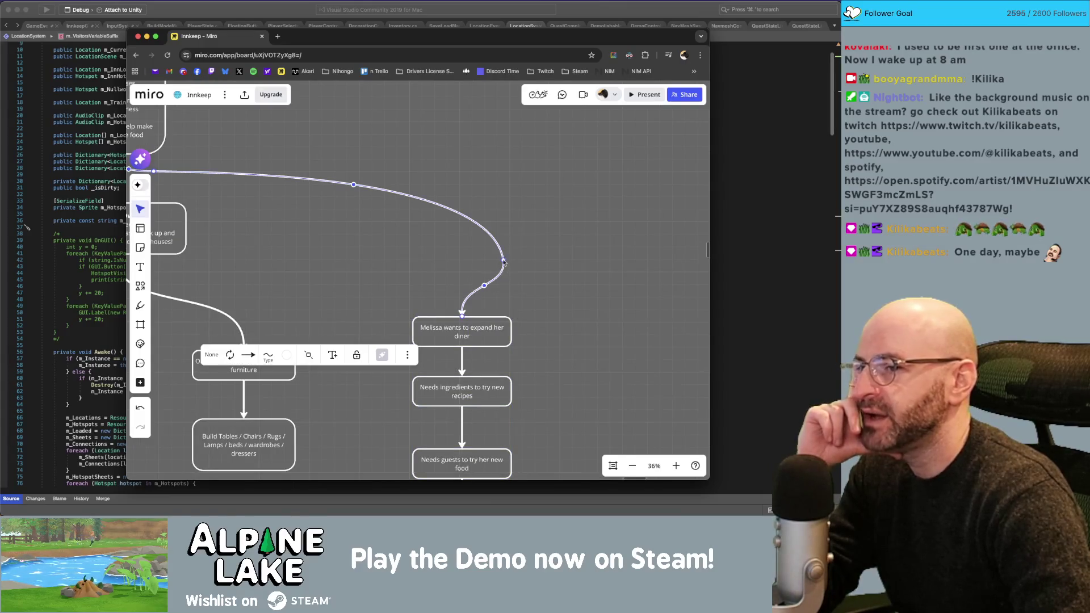
pyautogui.moveTo(504, 261); pyautogui.dragTo(414, 199)
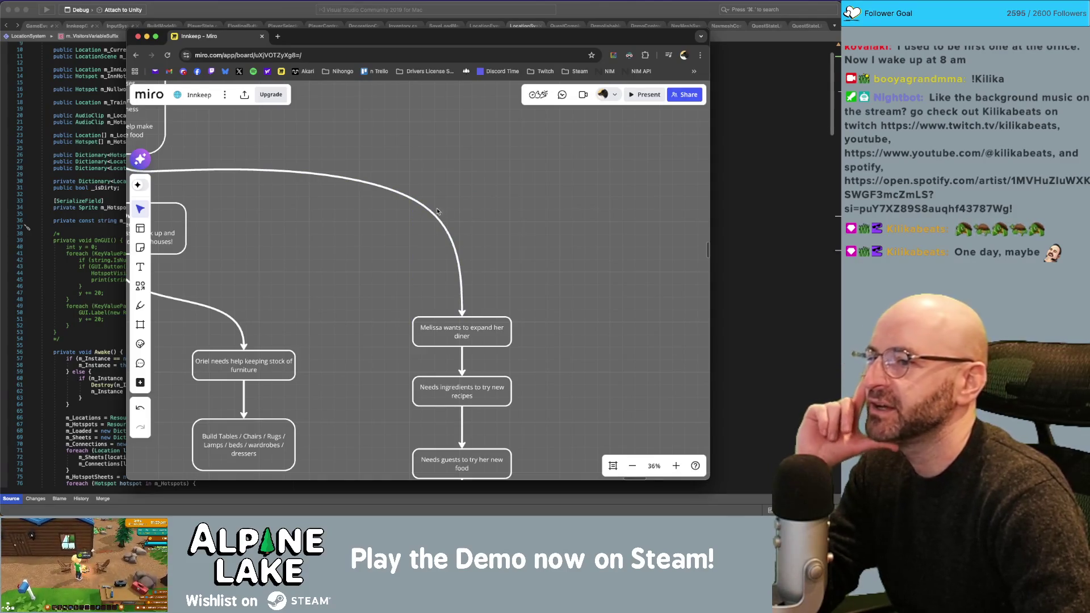
pyautogui.scroll(-3, 447, 196)
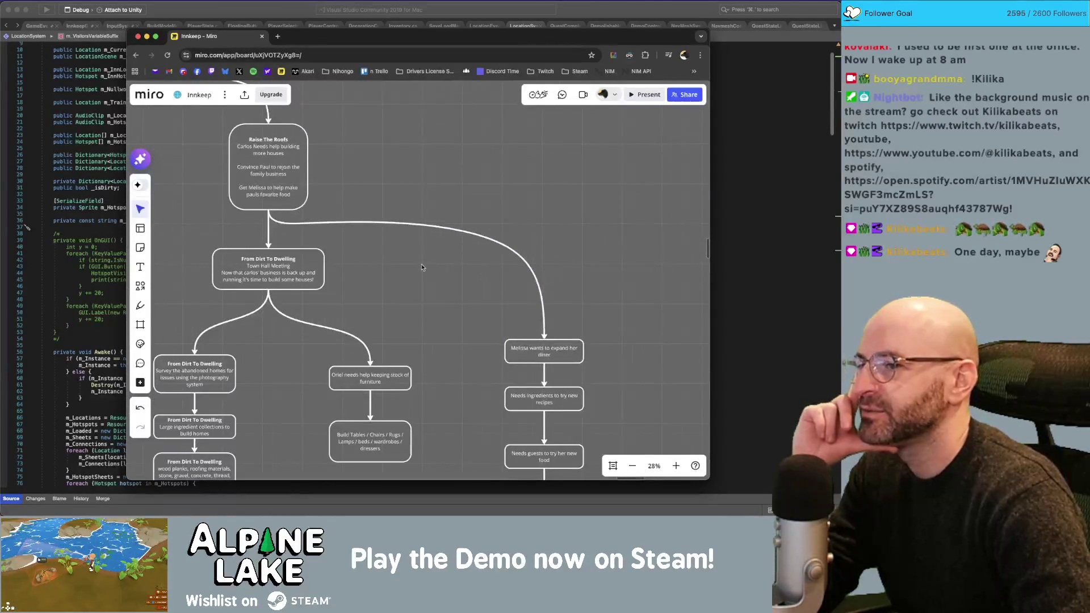
pyautogui.moveTo(424, 268)
pyautogui.mouseDown()
pyautogui.moveTo(550, 317)
pyautogui.moveTo(630, 298)
pyautogui.mouseUp()
pyautogui.scroll(-3, 433, 324)
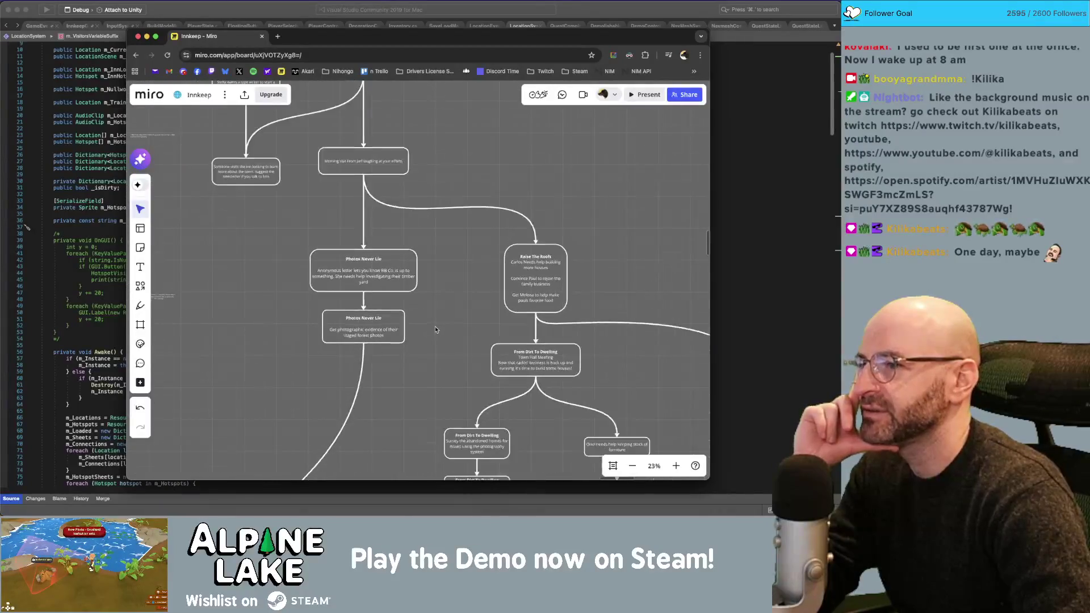
pyautogui.moveTo(310, 274)
pyautogui.mouseDown()
pyautogui.moveTo(291, 365)
pyautogui.moveTo(401, 410)
pyautogui.mouseUp()
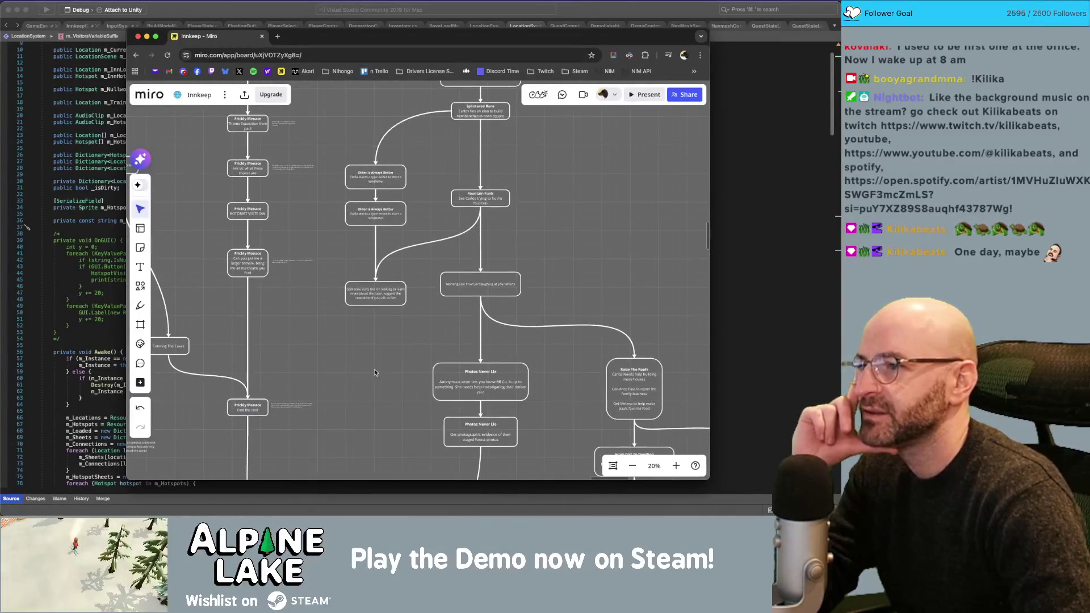
pyautogui.moveTo(374, 368); pyautogui.dragTo(361, 424)
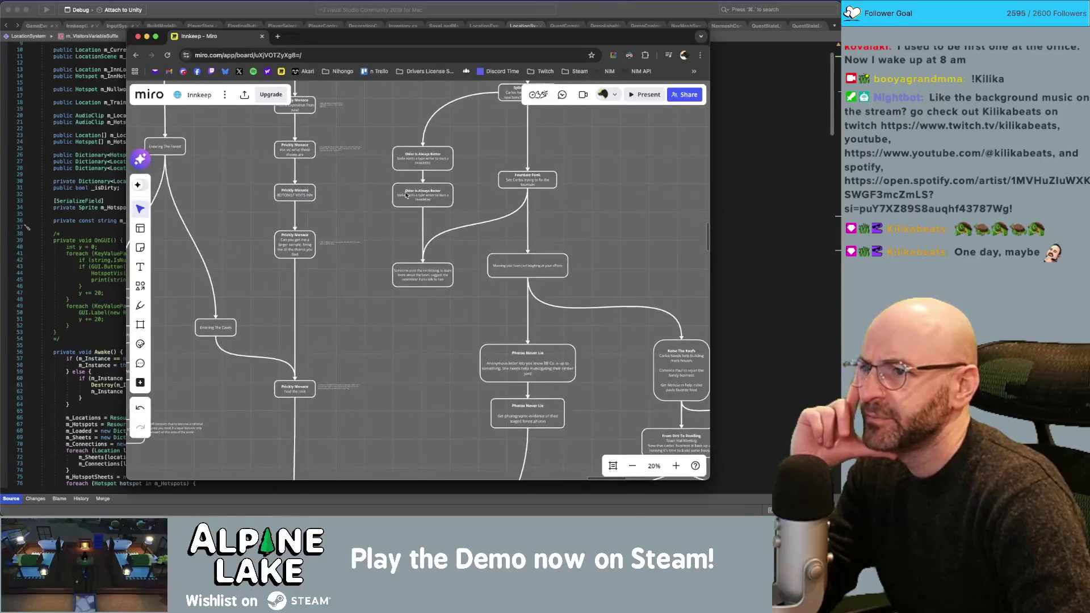
pyautogui.scroll(2, 412, 209)
pyautogui.scroll(1, 414, 204)
pyautogui.scroll(2, 420, 195)
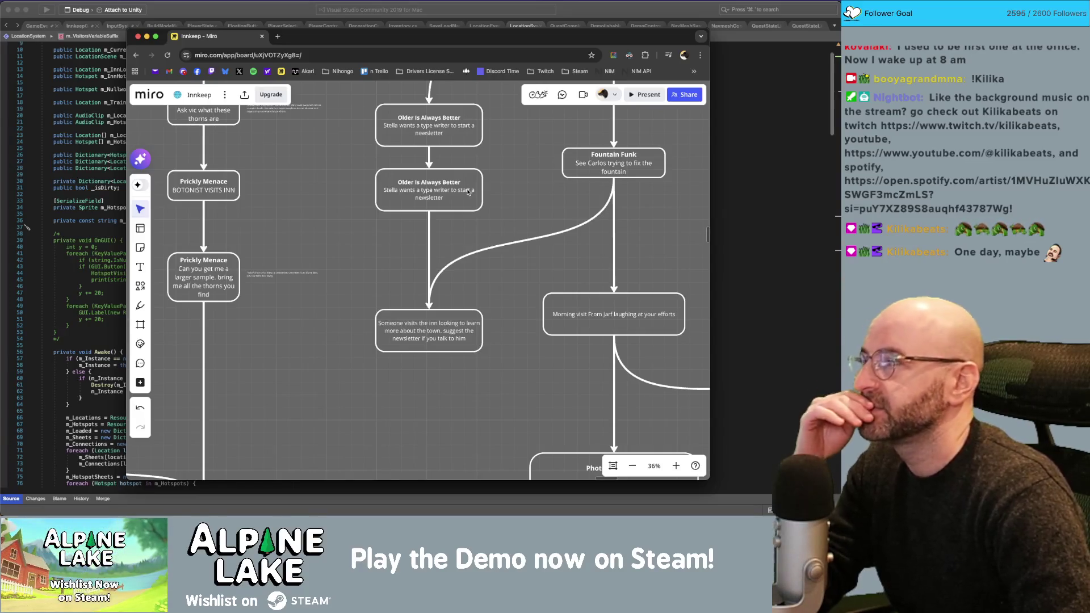
pyautogui.scroll(-3, 437, 227)
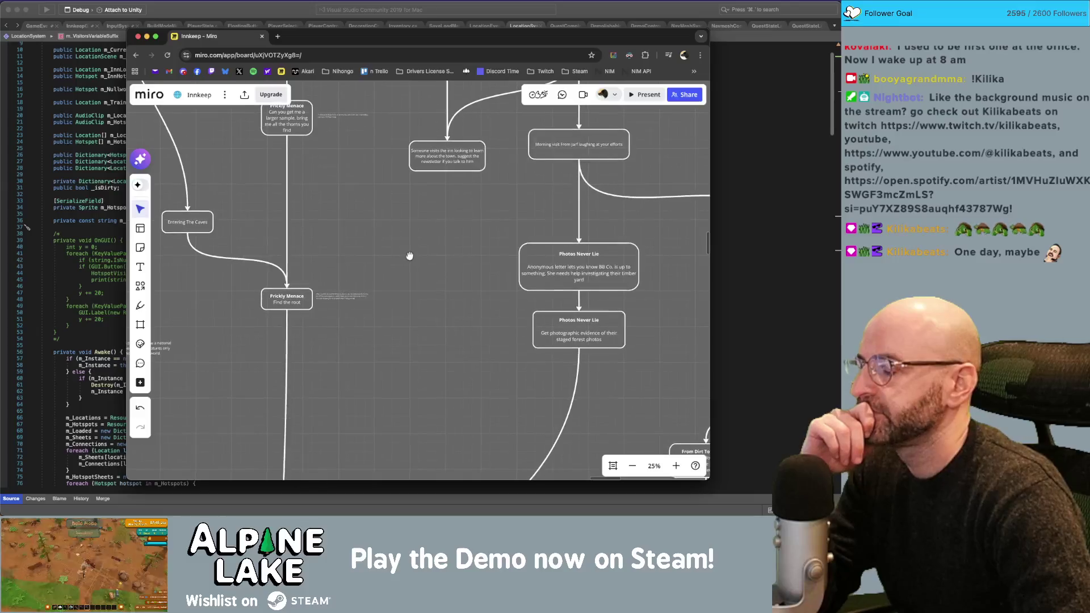
pyautogui.scroll(-3, 421, 141)
pyautogui.scroll(-4, 421, 141)
pyautogui.scroll(-8, 626, 336)
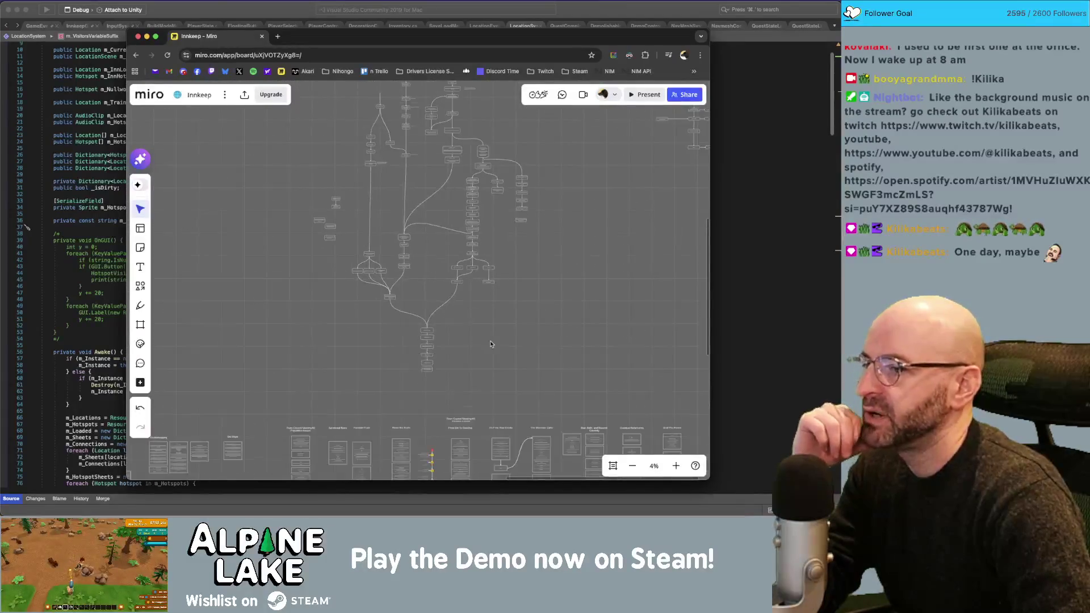
# Locate and select the 'morning visit 5 days later' dialogue card, then deselect it.
pyautogui.hscroll(5, 681, 299)
pyautogui.scroll(-10, 556, 243)
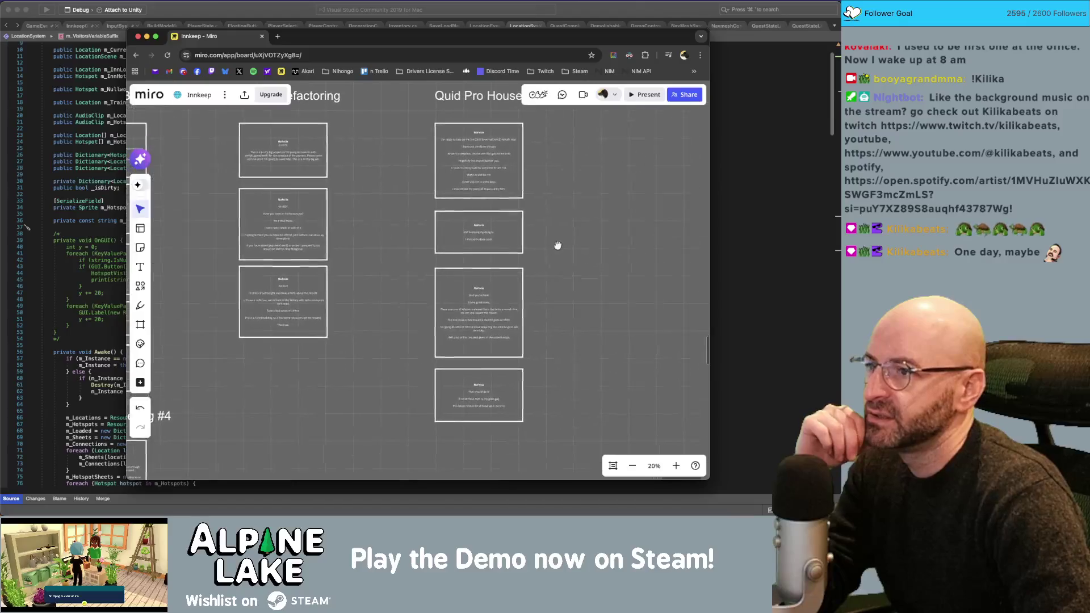
pyautogui.scroll(10, 532, 376)
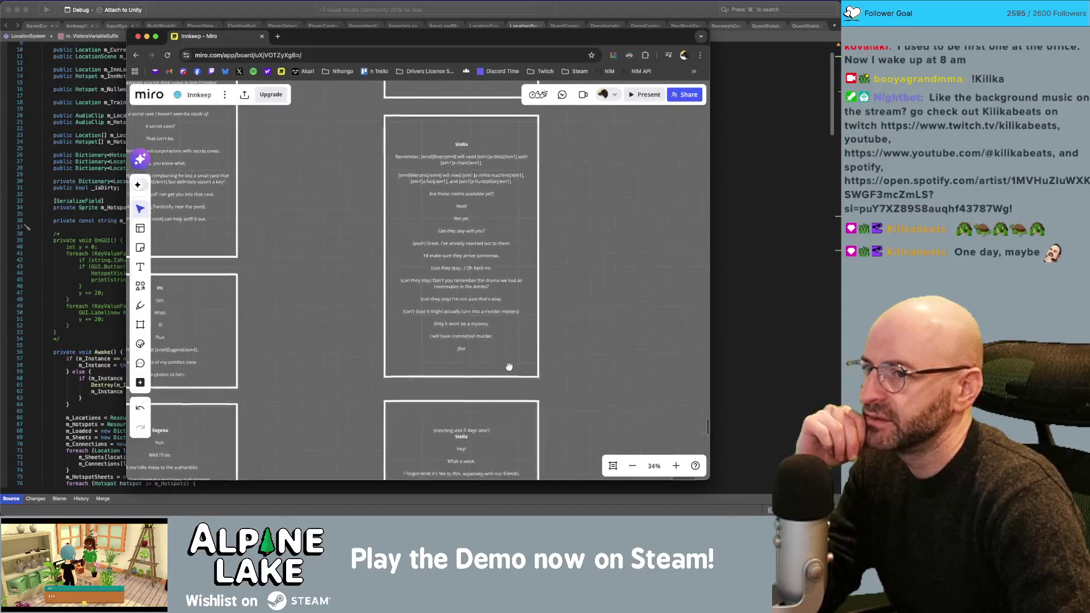
pyautogui.hscroll(3, 539, 284)
pyautogui.scroll(5, 439, 246)
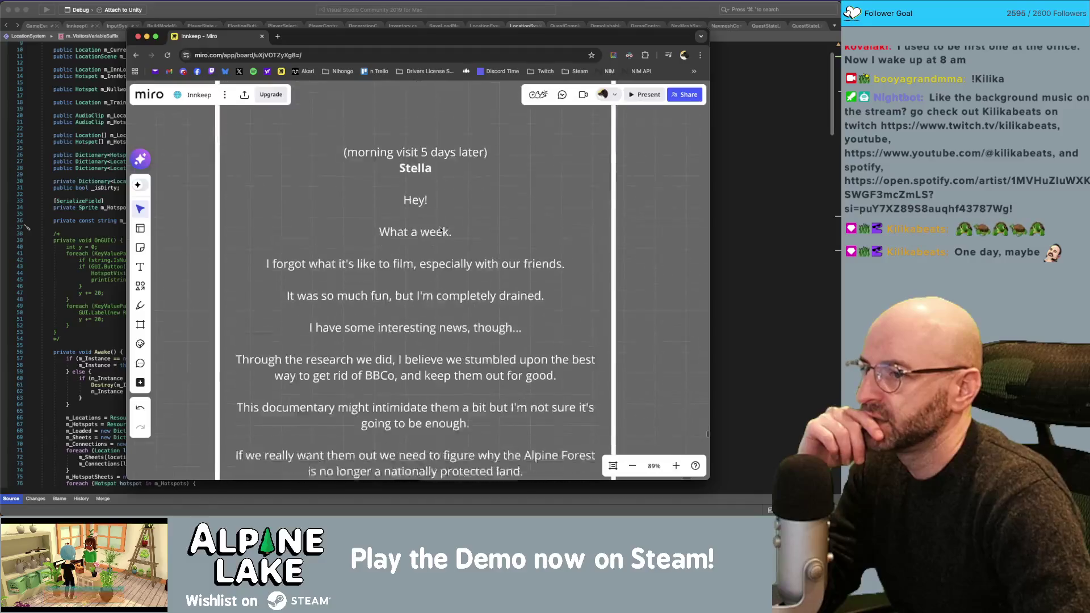
pyautogui.scroll(-2, 439, 246)
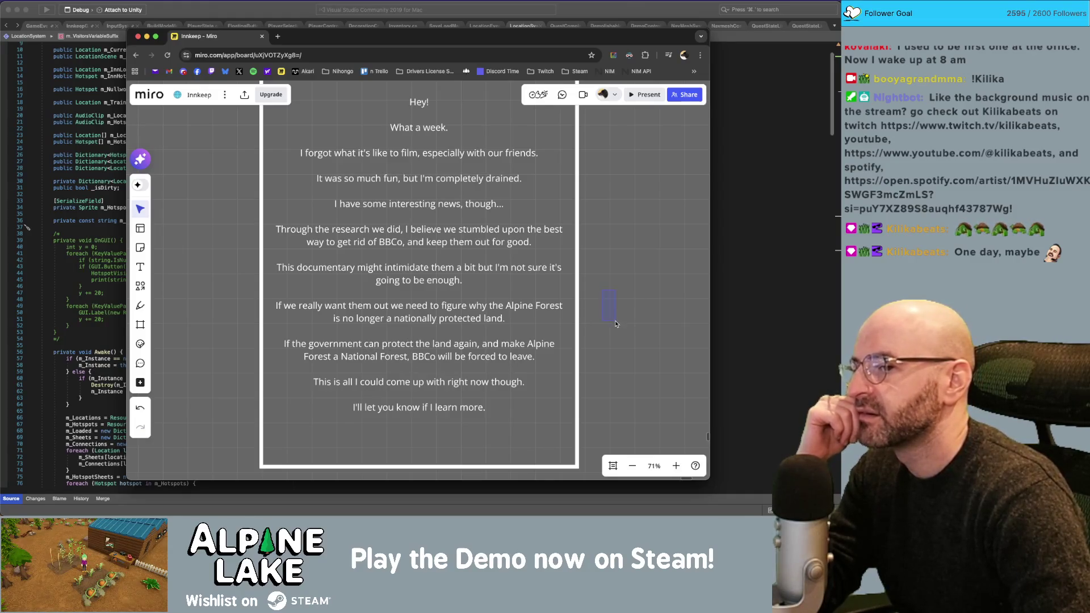
pyautogui.click(407, 354)
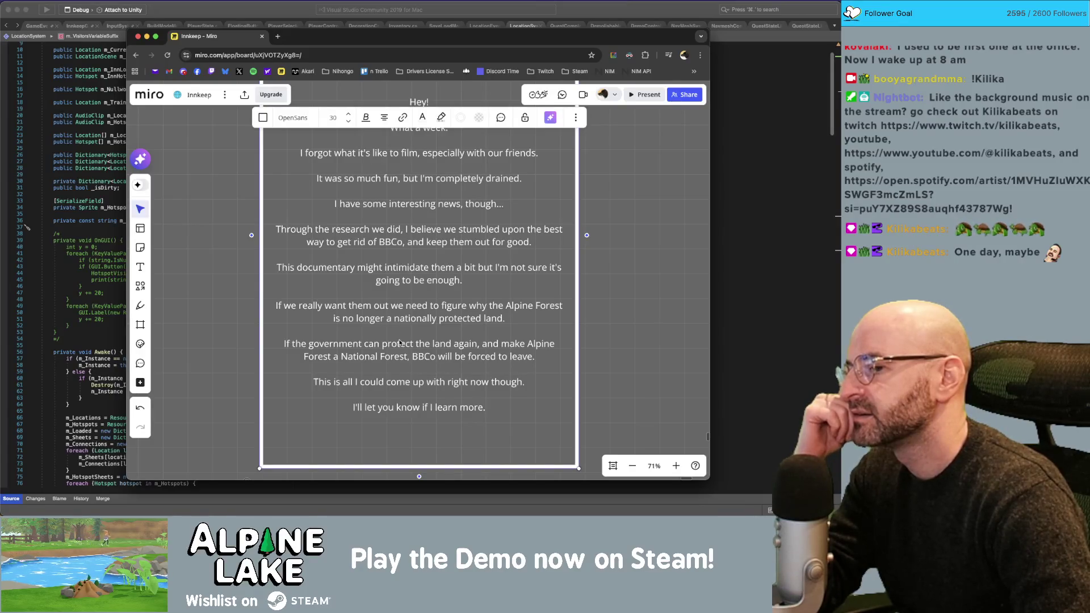
pyautogui.press('Escape')
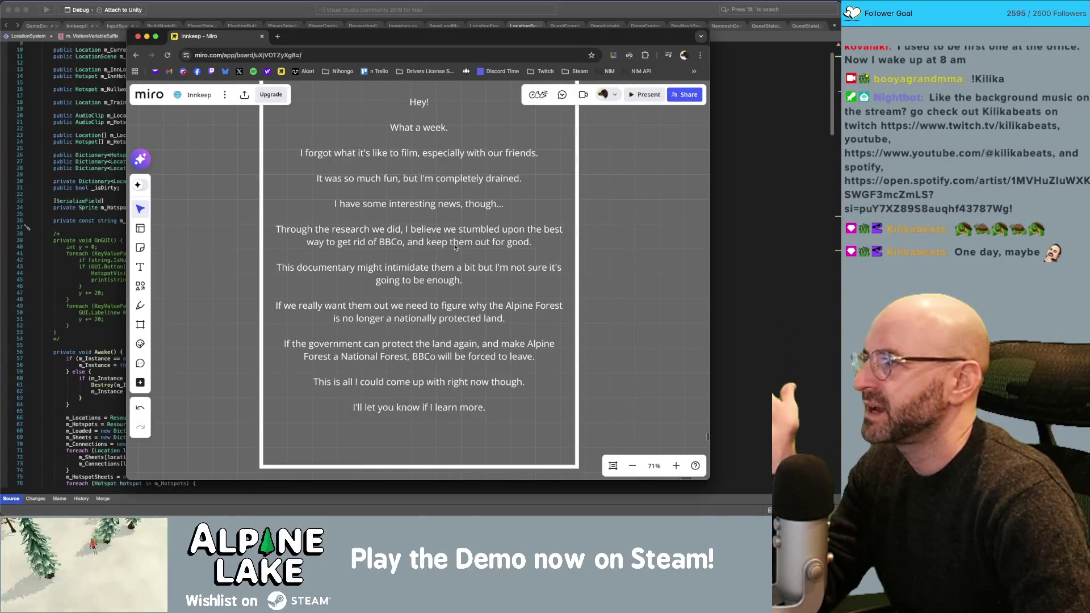
# Zoom out over the card tree, then zoom in until the National Forest letter card is legible.
pyautogui.scroll(-10, 482, 283)
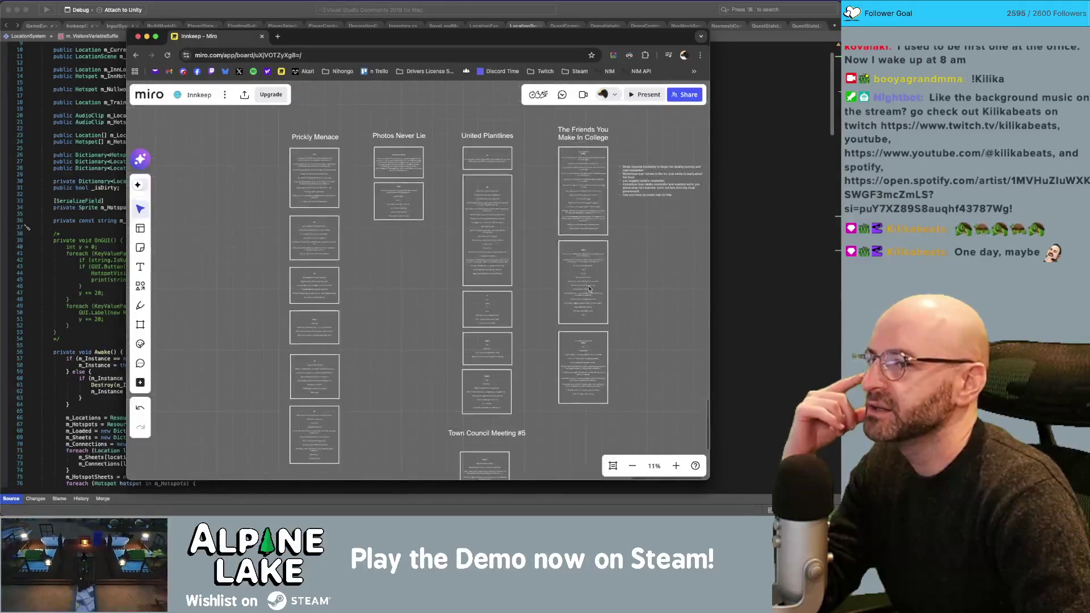
pyautogui.scroll(-5, 532, 330)
pyautogui.scroll(5, 483, 284)
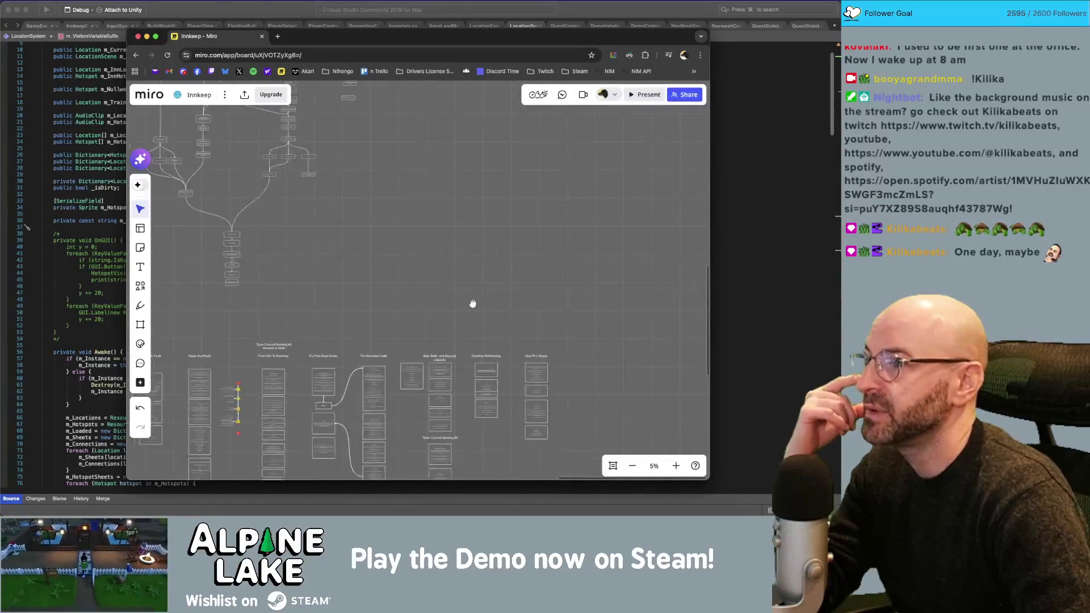
pyautogui.moveTo(467, 299); pyautogui.dragTo(514, 344)
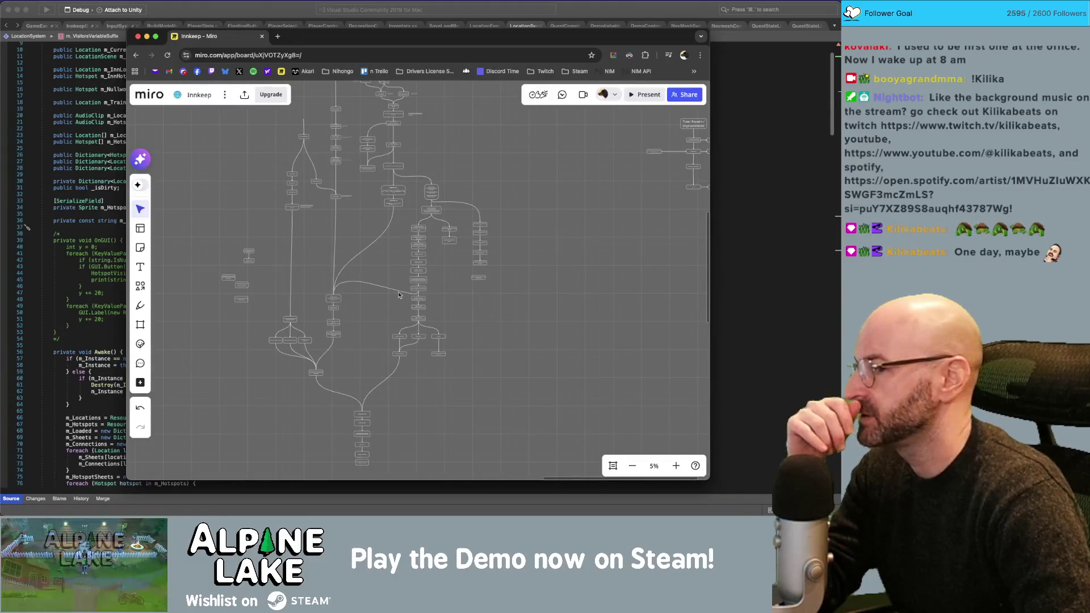
pyautogui.scroll(5, 376, 221)
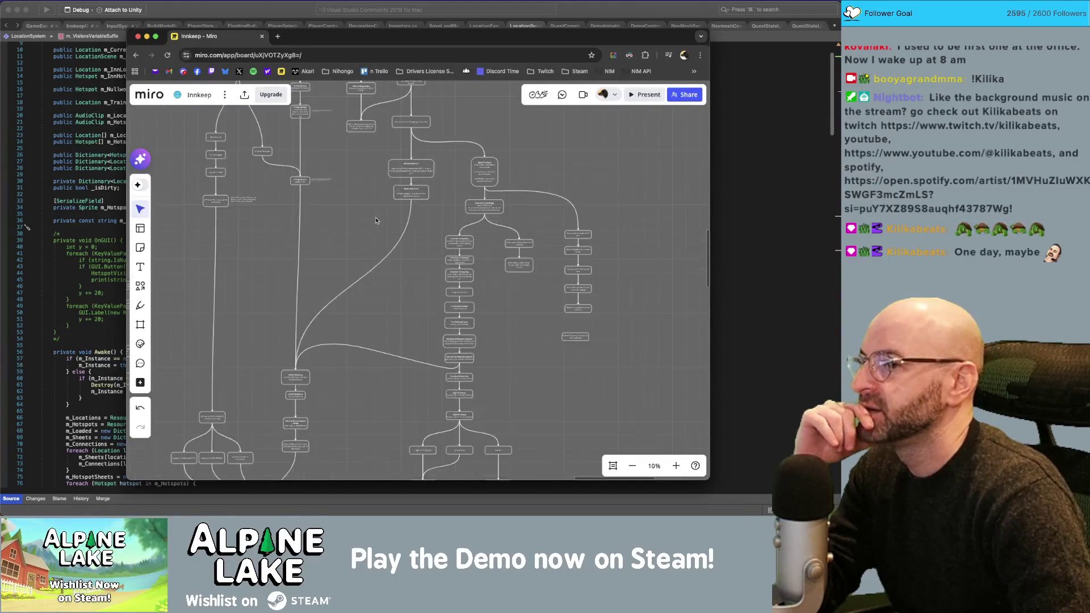
pyautogui.scroll(5, 365, 237)
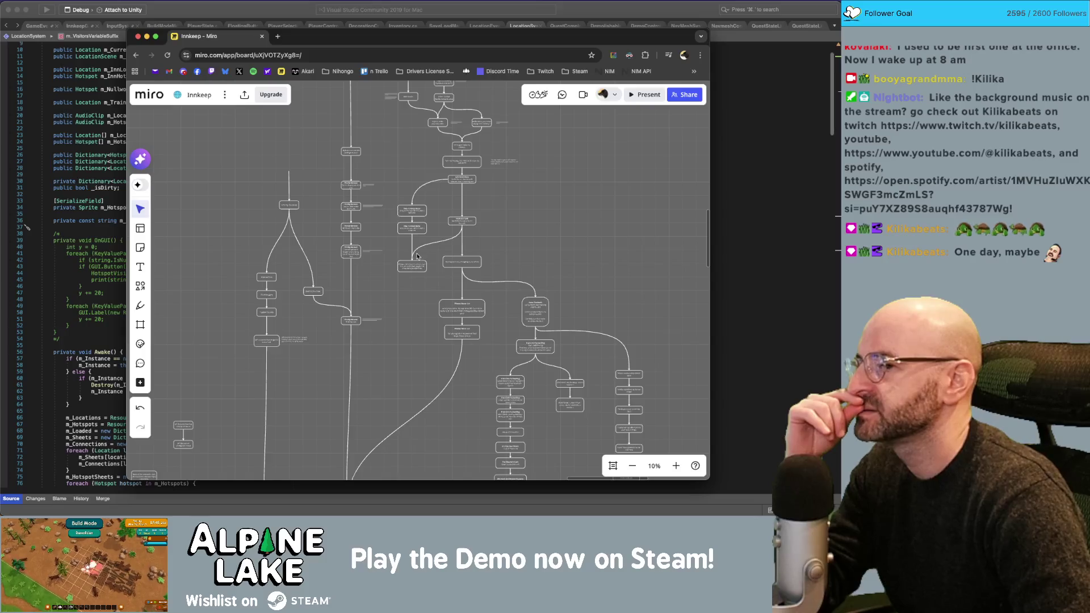
pyautogui.scroll(5, 420, 274)
pyautogui.scroll(-5, 420, 273)
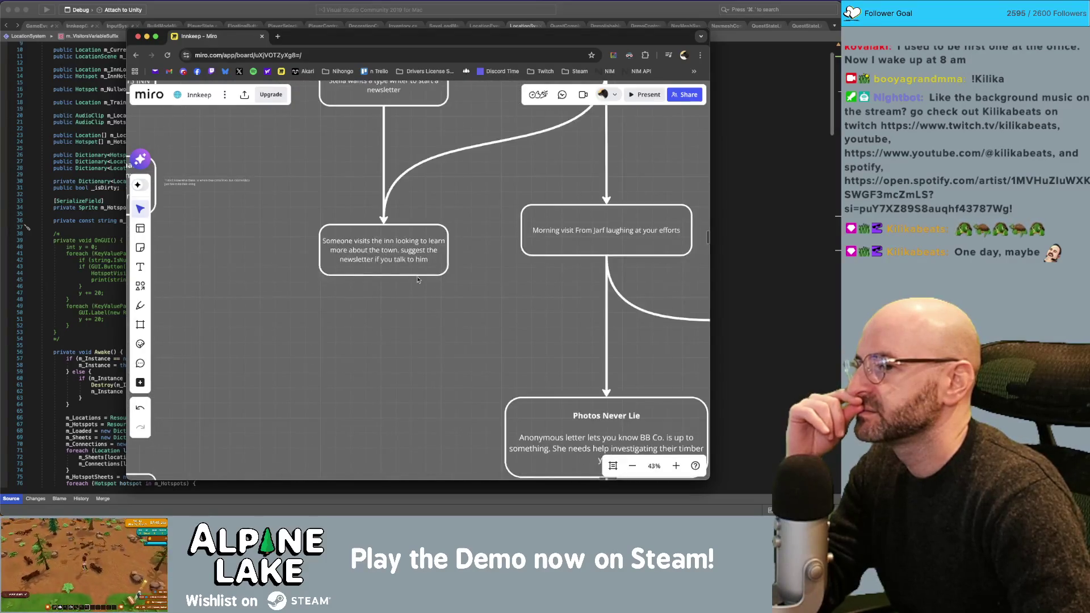
pyautogui.scroll(-10, 388, 261)
pyautogui.scroll(5, 456, 261)
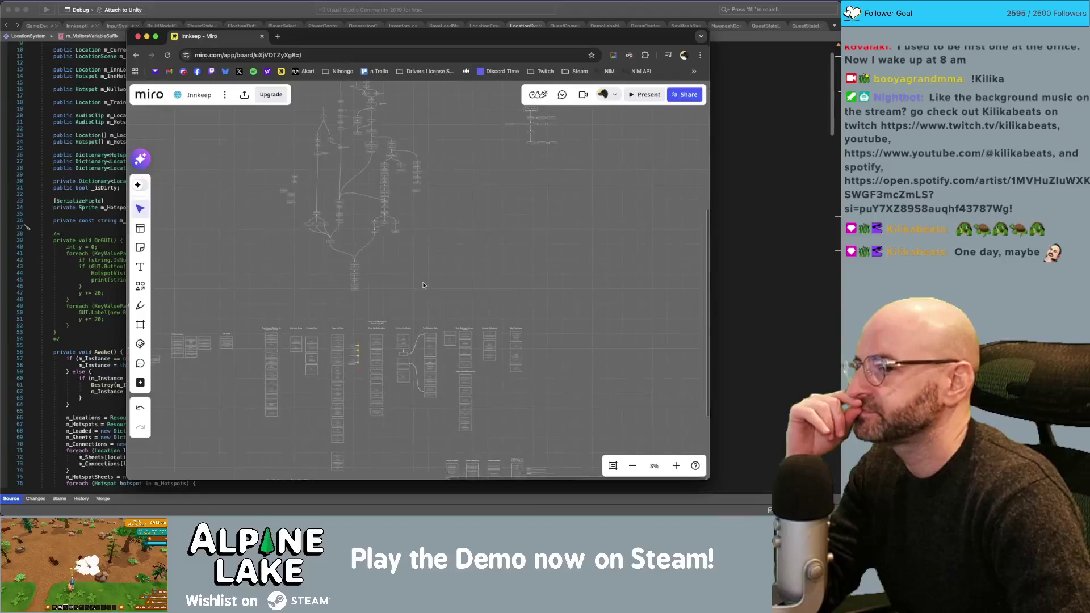
pyautogui.scroll(8, 455, 262)
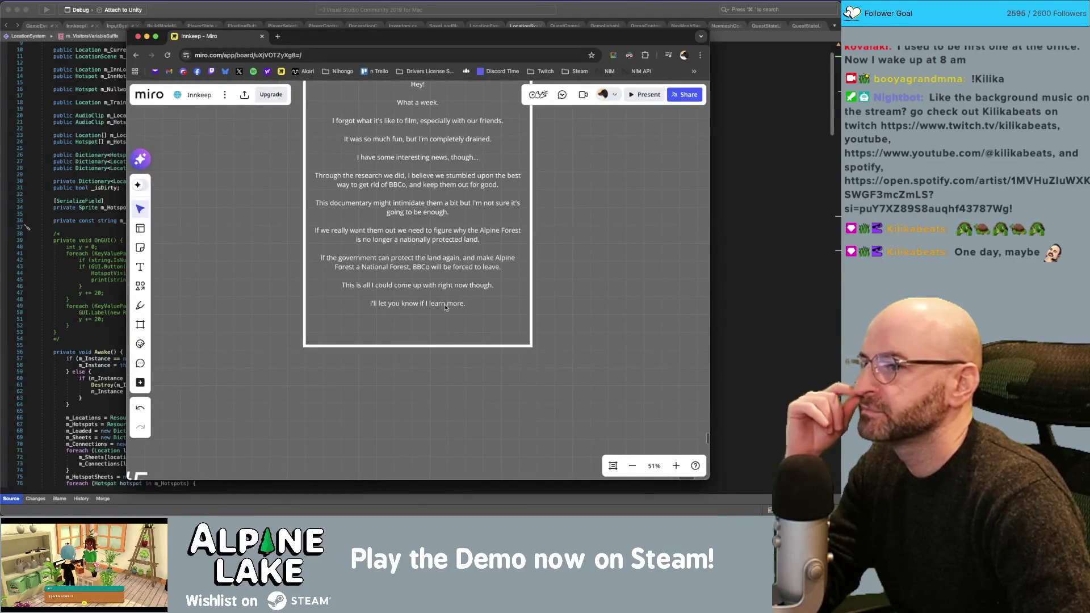
# Replace the letter's closing line with 'I'm going to add all of this to my latest newsletter as well.'.
pyautogui.click(360, 265)
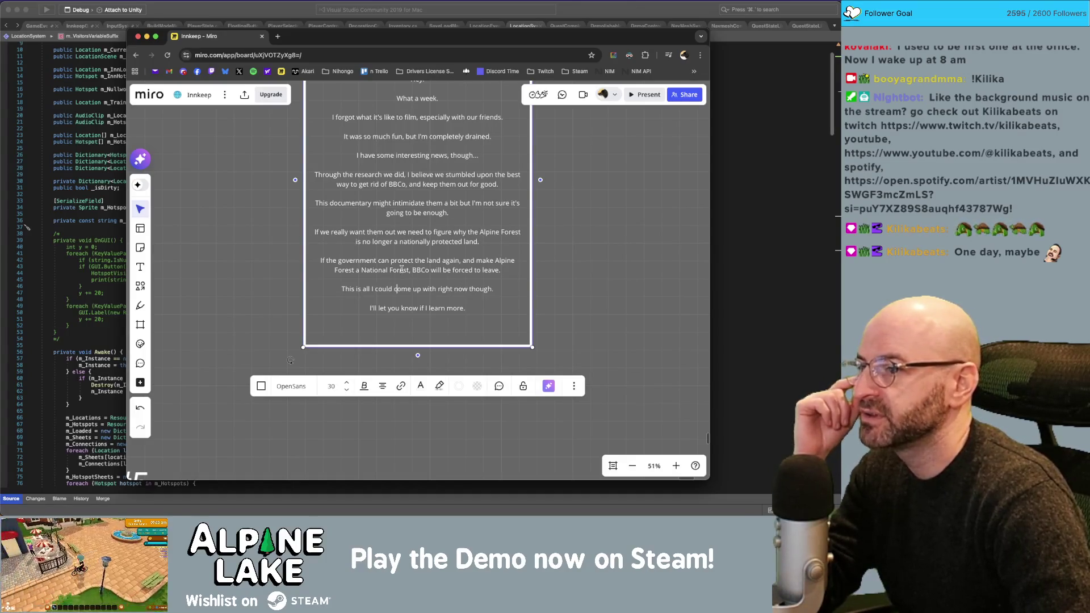
pyautogui.press('End')
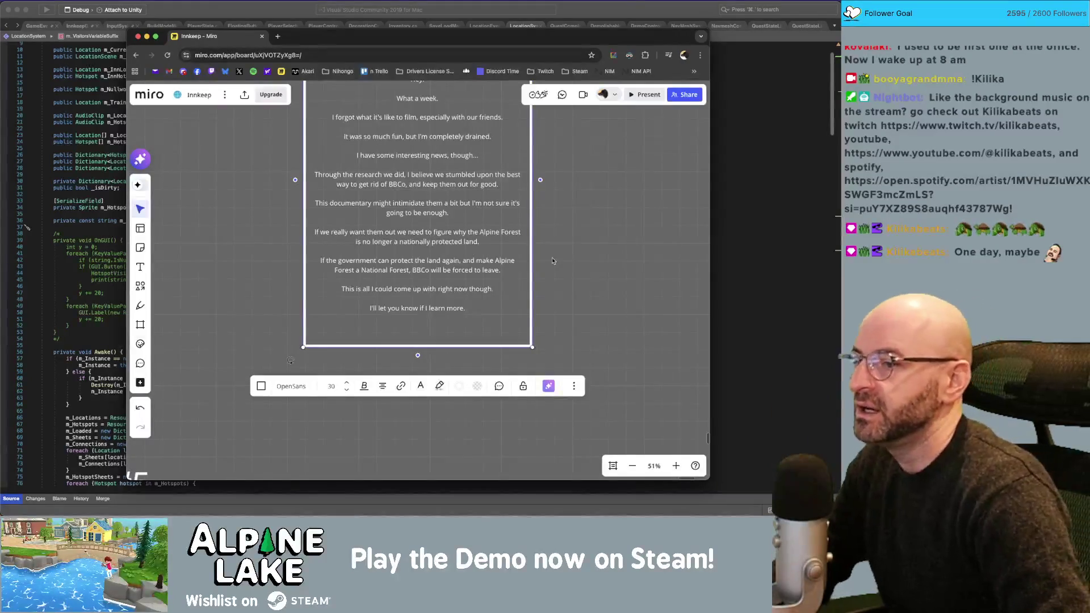
pyautogui.hotkey('shift', 'Home')
pyautogui.write("I'm going")
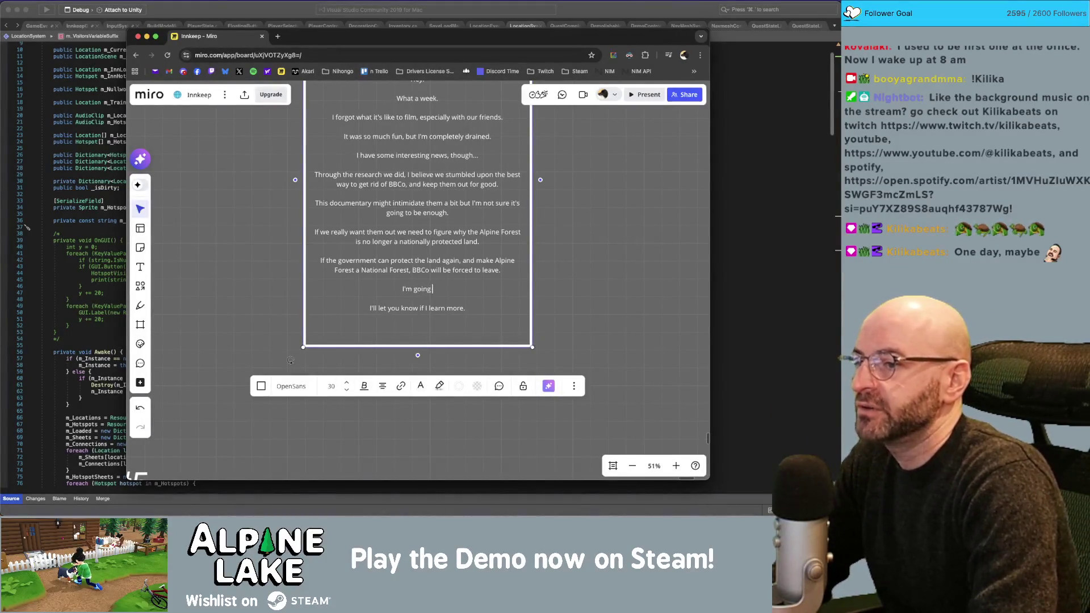
pyautogui.write(' to add all of this to m')
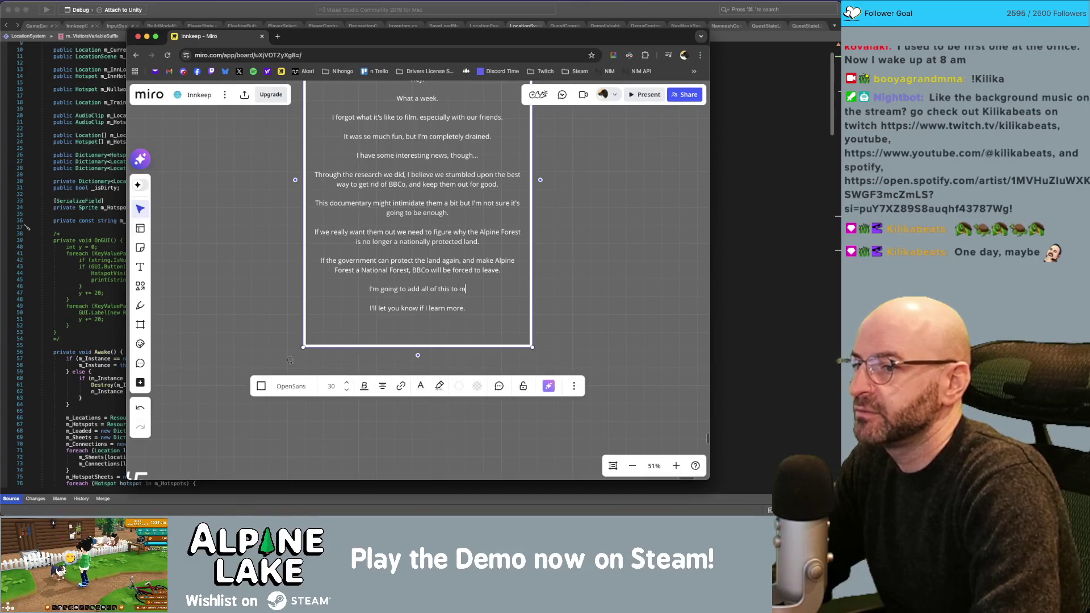
pyautogui.write('y latest news')
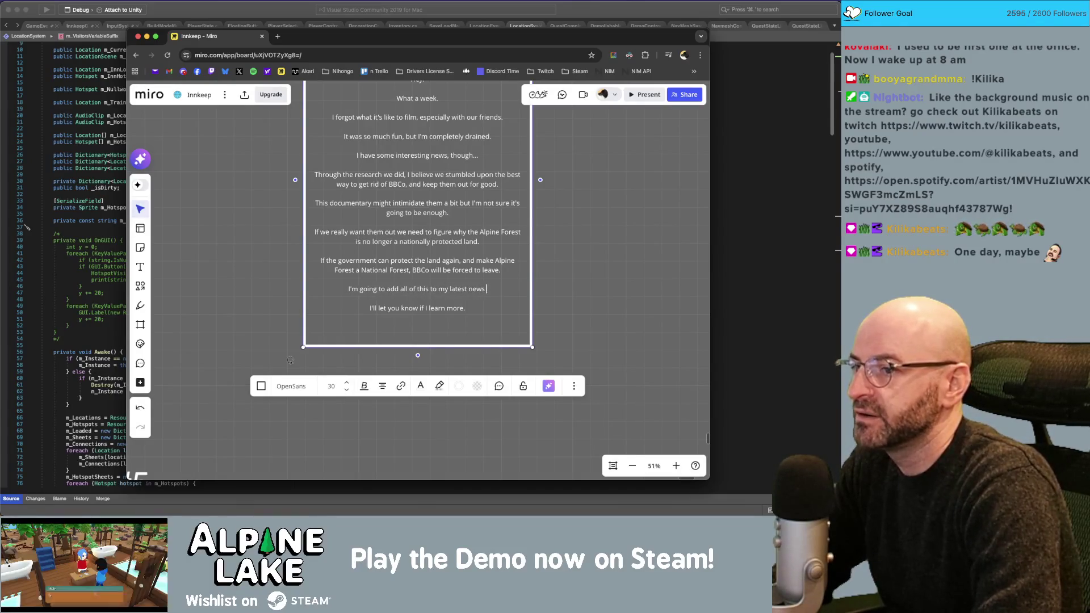
pyautogui.write('letter as well.')
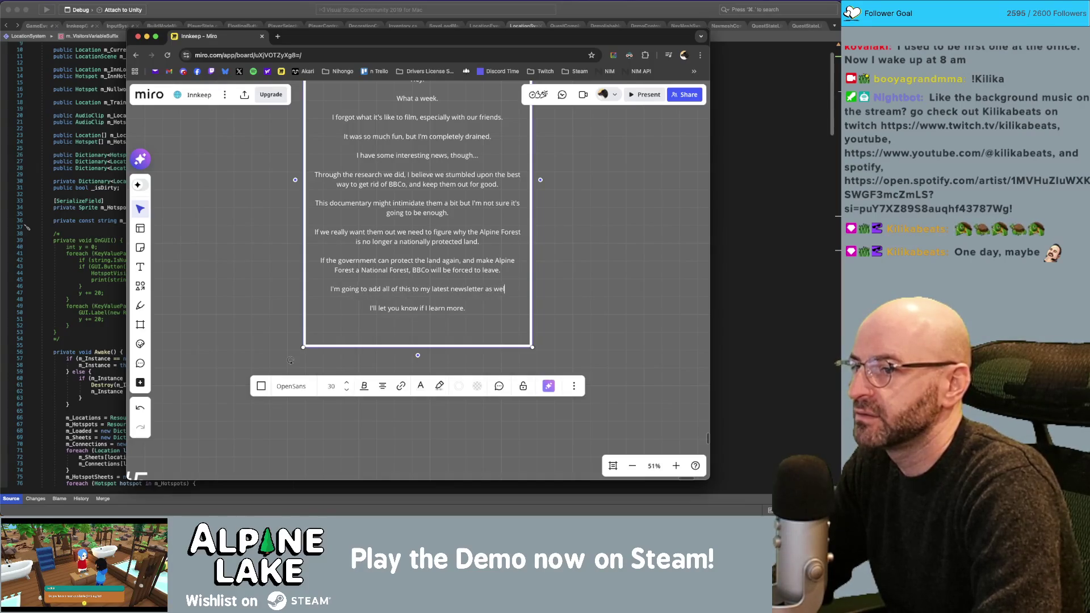
pyautogui.press('Return')
pyautogui.press('Return')
pyautogui.write("I'll send it to")
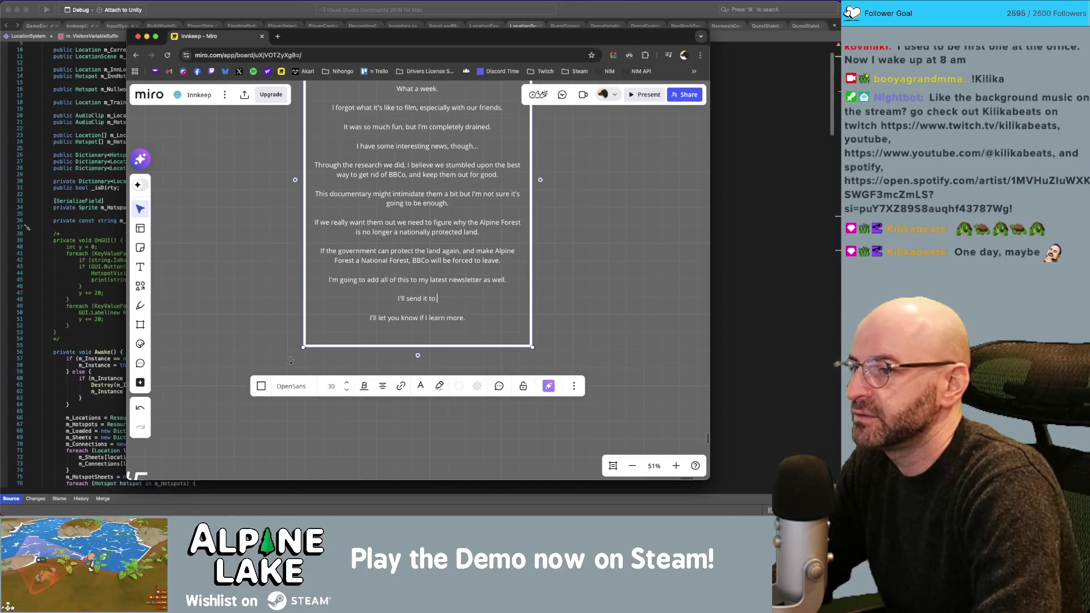
# Add the line 'I'll send it to a few people that might be able to help' and finish editing.
pyautogui.write('a few people and')
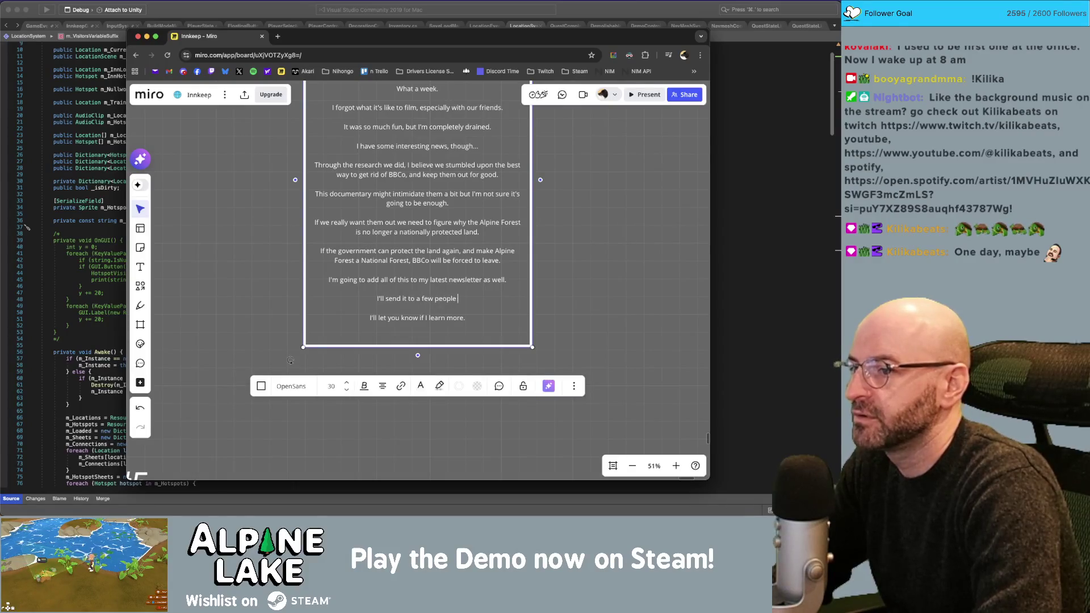
pyautogui.hotkey('alt', 'BackSpace')
pyautogui.hotkey('alt', 'BackSpace')
pyautogui.hotkey('alt', 'BackSpace')
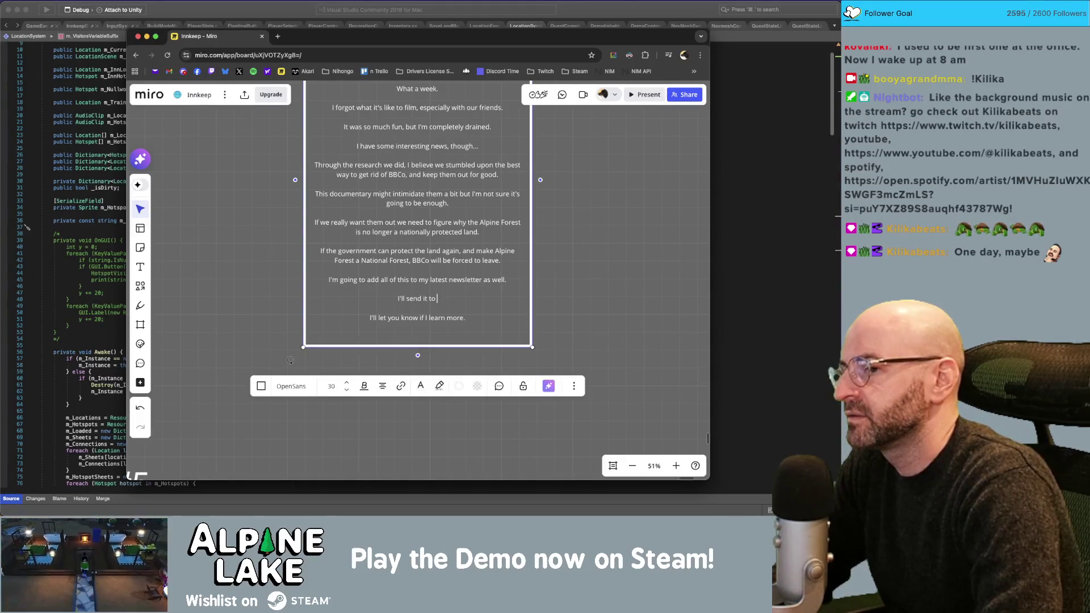
pyautogui.write('a few people thatm')
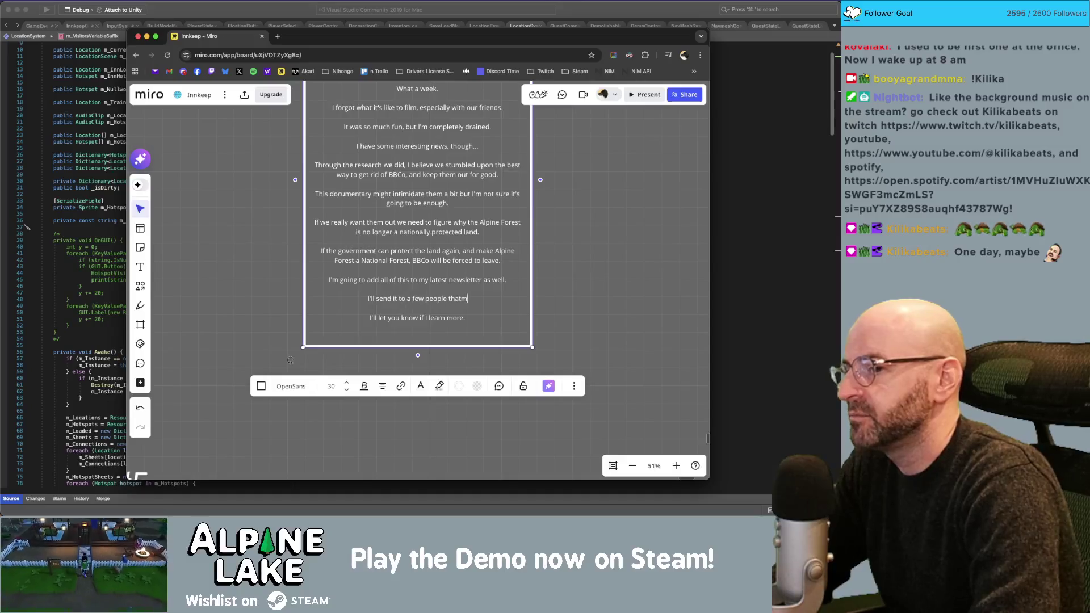
pyautogui.press('BackSpace')
pyautogui.write('might be a')
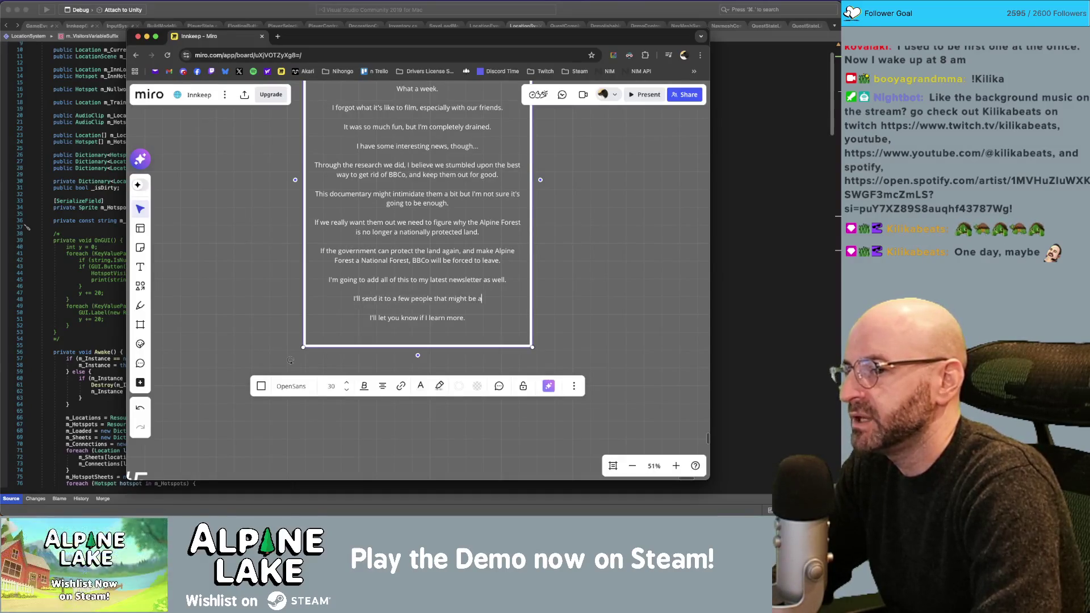
pyautogui.write('ble to help')
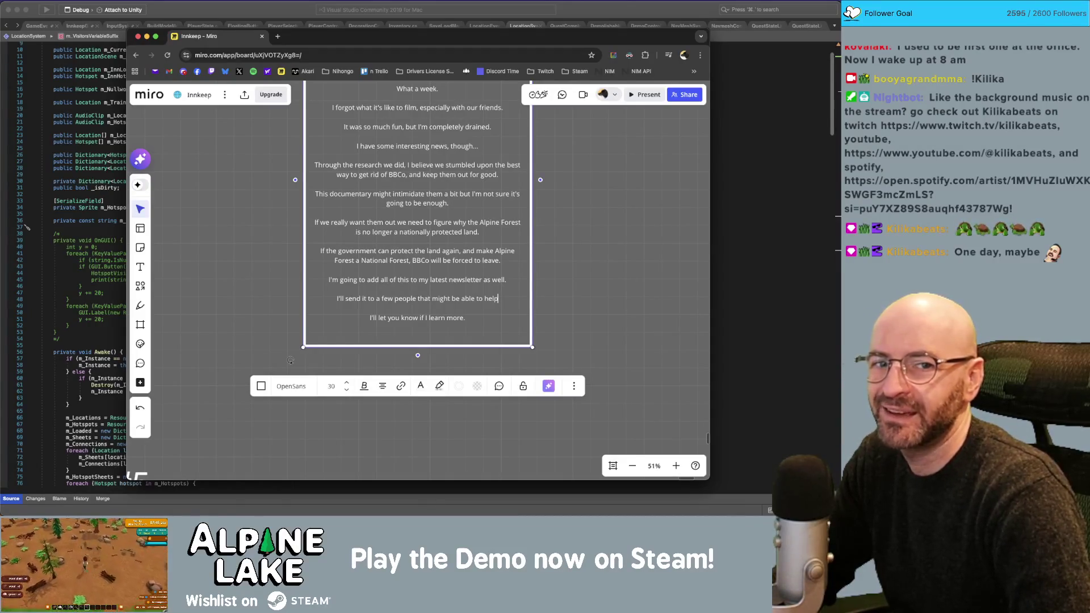
pyautogui.click(590, 224)
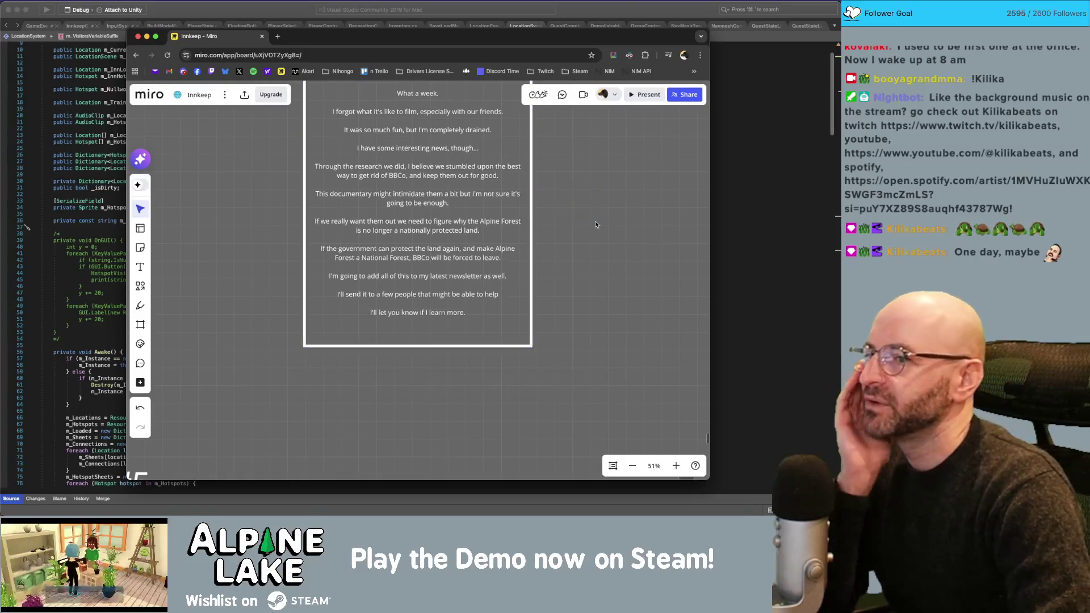
pyautogui.scroll(3, 576, 322)
pyautogui.scroll(-5, 577, 322)
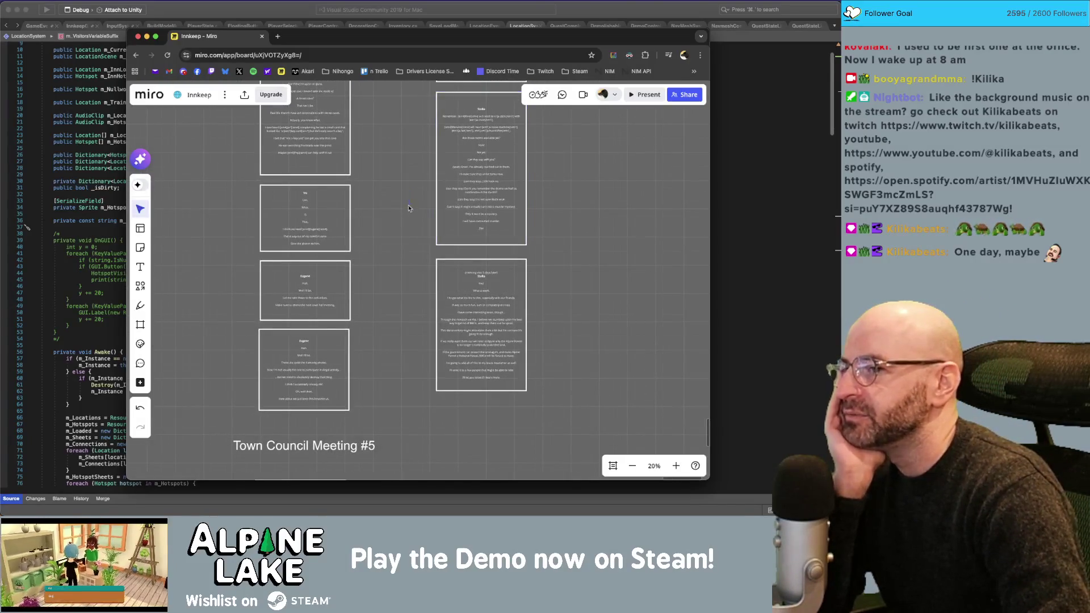
pyautogui.moveTo(418, 225); pyautogui.dragTo(424, 247)
pyautogui.scroll(-5, 425, 247)
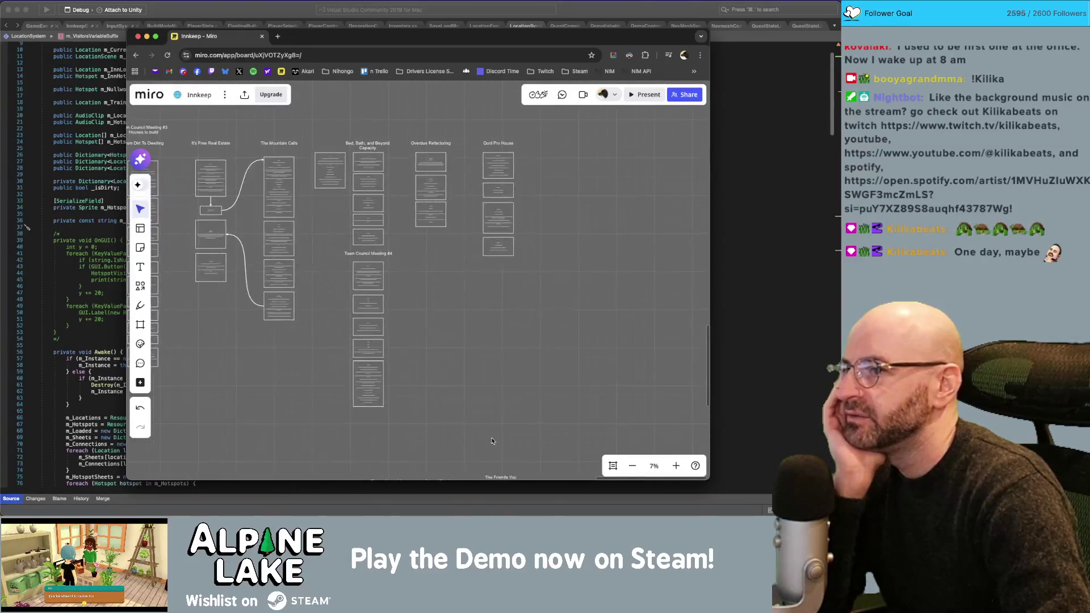
pyautogui.scroll(5, 459, 347)
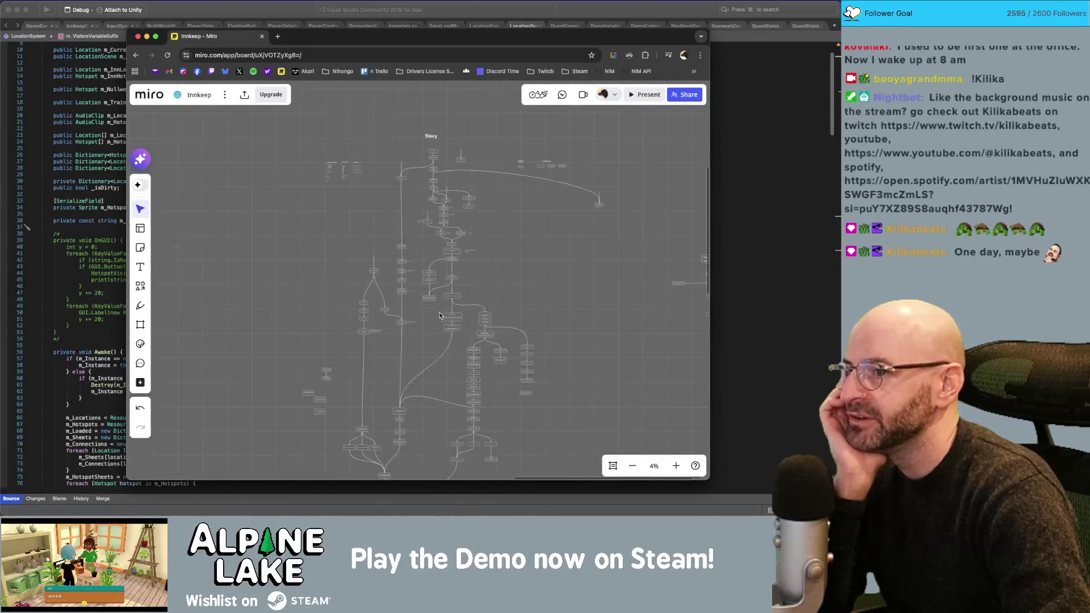
# Delete the Someone visits the inn card.
pyautogui.scroll(3, 424, 269)
pyautogui.scroll(2, 462, 237)
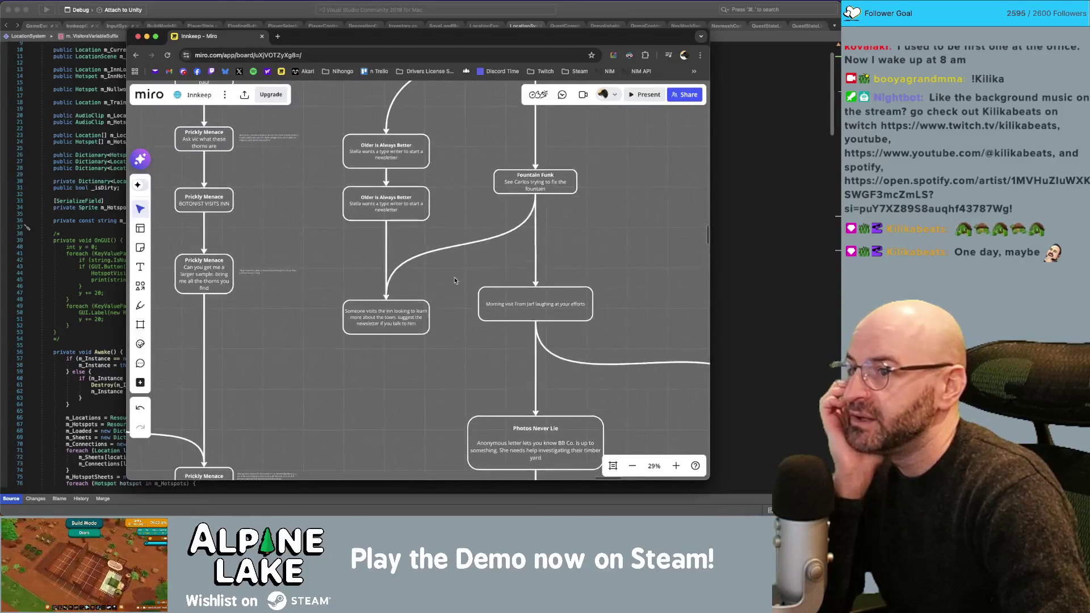
pyautogui.click(396, 319)
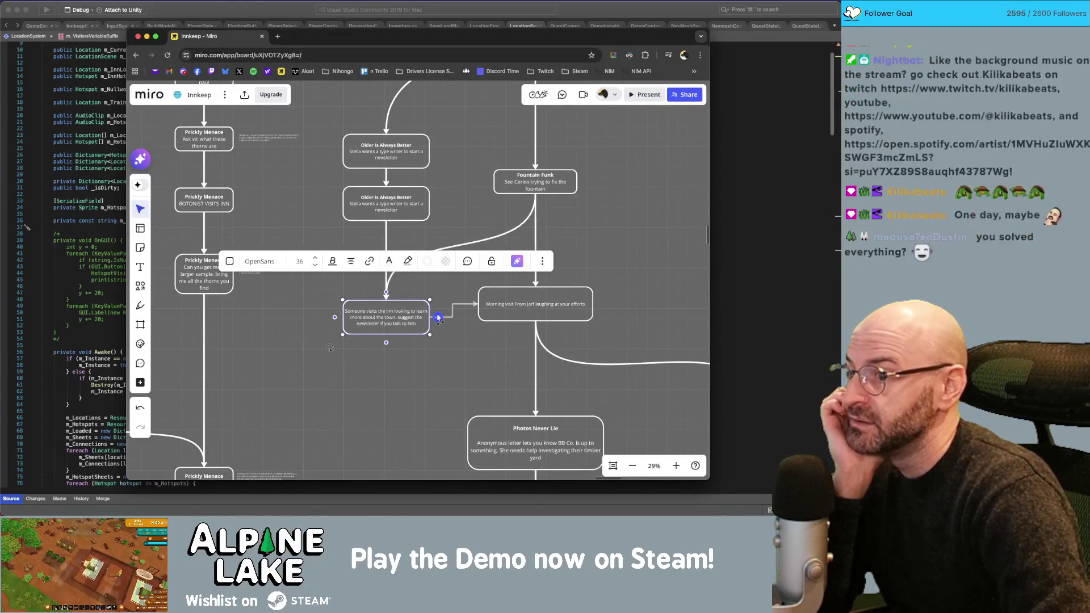
pyautogui.press('Delete')
# Move both Older Is Always Better cards down slightly.
pyautogui.moveTo(394, 243)
pyautogui.mouseDown()
pyautogui.moveTo(372, 133)
pyautogui.moveTo(384, 180)
pyautogui.mouseUp()
pyautogui.scroll(-3, 381, 187)
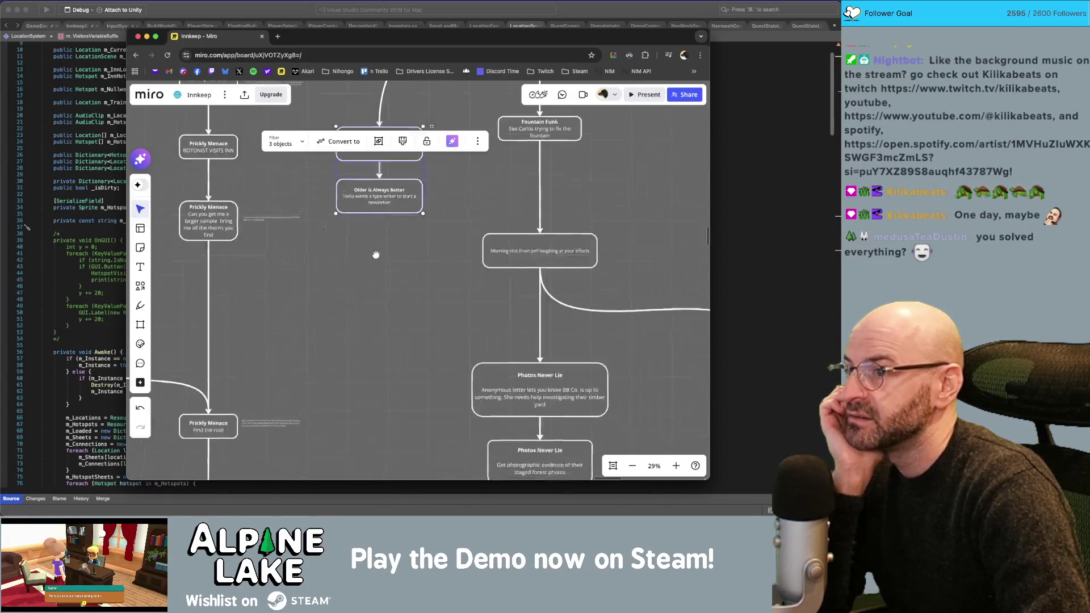
pyautogui.scroll(-5, 372, 296)
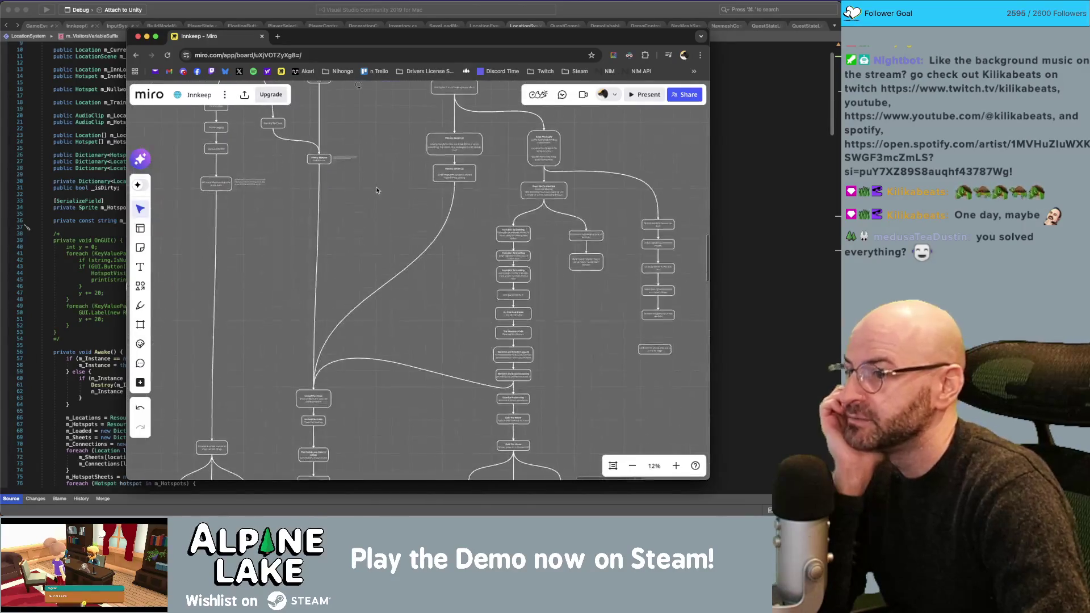
pyautogui.scroll(5, 363, 280)
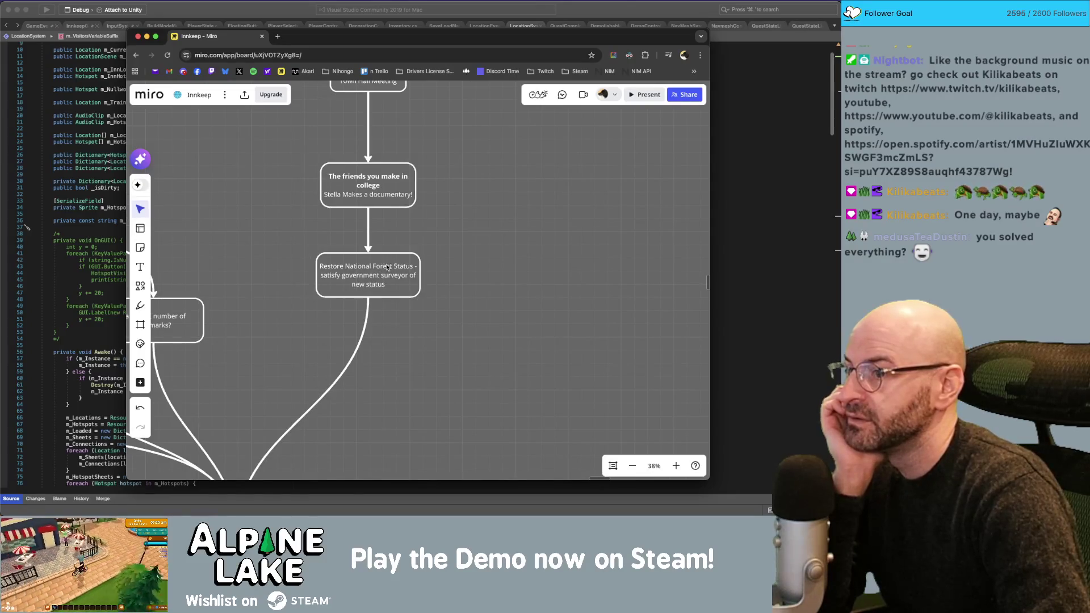
# Select Restore National Forest Status with two other cards and move all three further down.
pyautogui.click(387, 267)
pyautogui.scroll(-3, 453, 136)
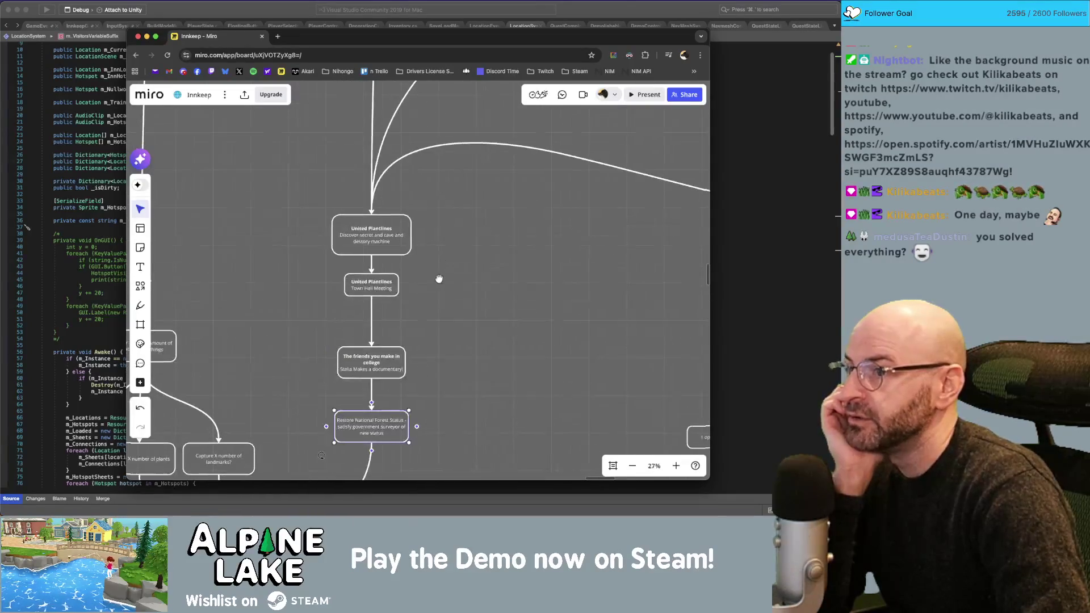
pyautogui.moveTo(301, 225)
pyautogui.mouseDown()
pyautogui.moveTo(364, 355)
pyautogui.moveTo(443, 333)
pyautogui.mouseUp()
pyautogui.scroll(-6, 443, 333)
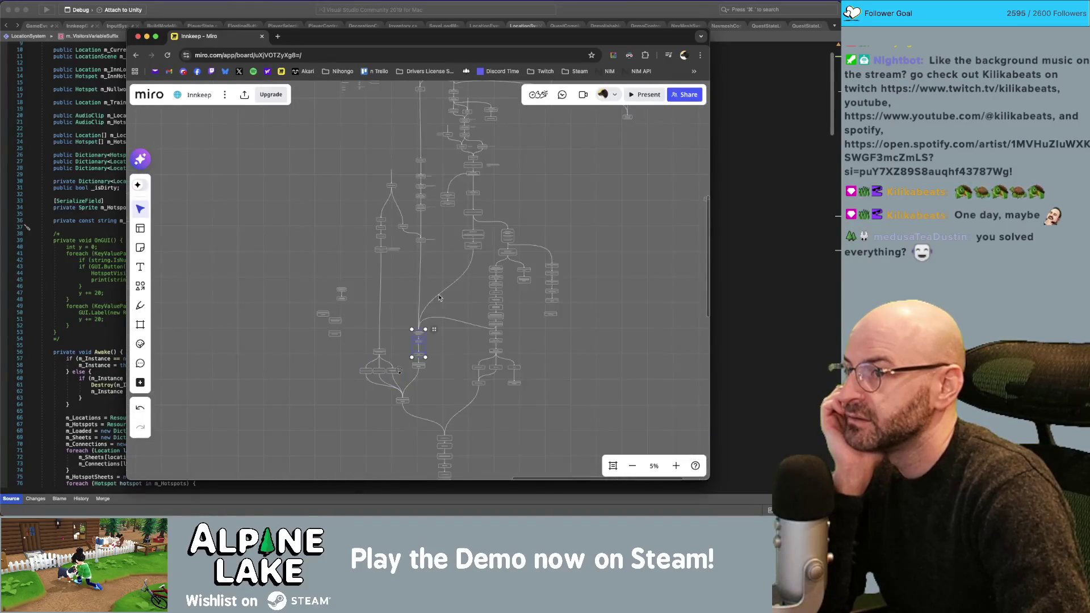
pyautogui.moveTo(448, 199); pyautogui.dragTo(445, 339)
# Reshape the curved connector so it bends higher.
pyautogui.click(448, 264)
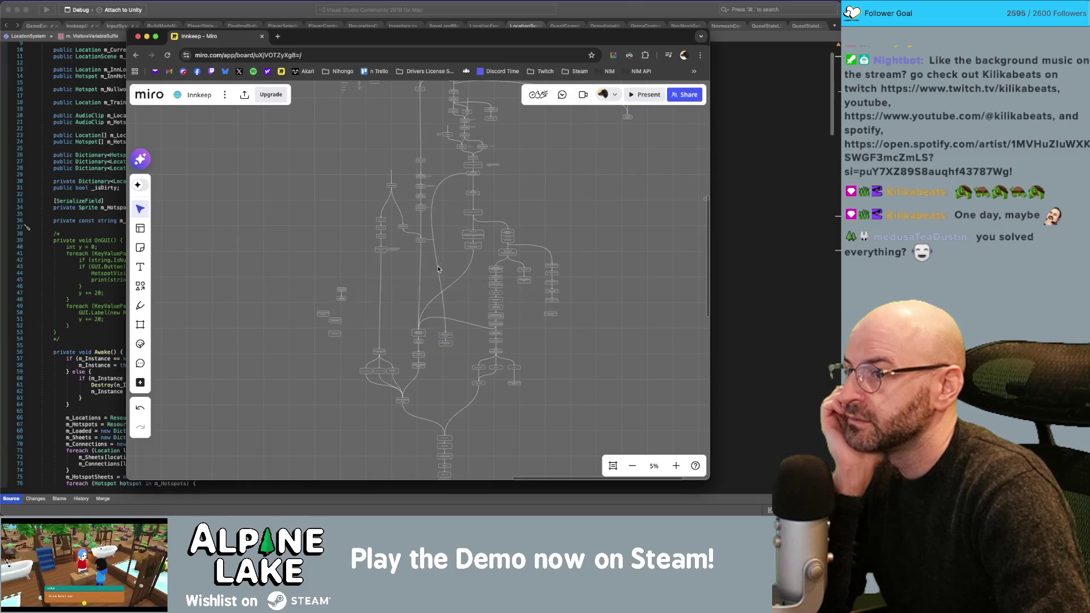
pyautogui.click(435, 244)
pyautogui.moveTo(431, 230); pyautogui.dragTo(446, 197)
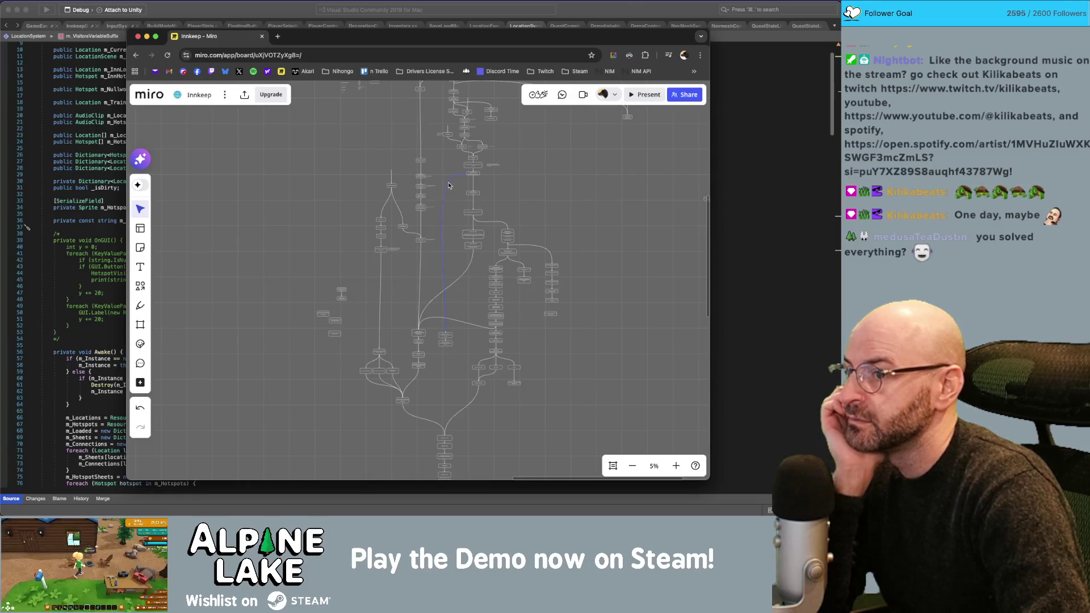
# Connect the lower Older is Always Better card to Restore National Forest Status.
pyautogui.scroll(5, 455, 352)
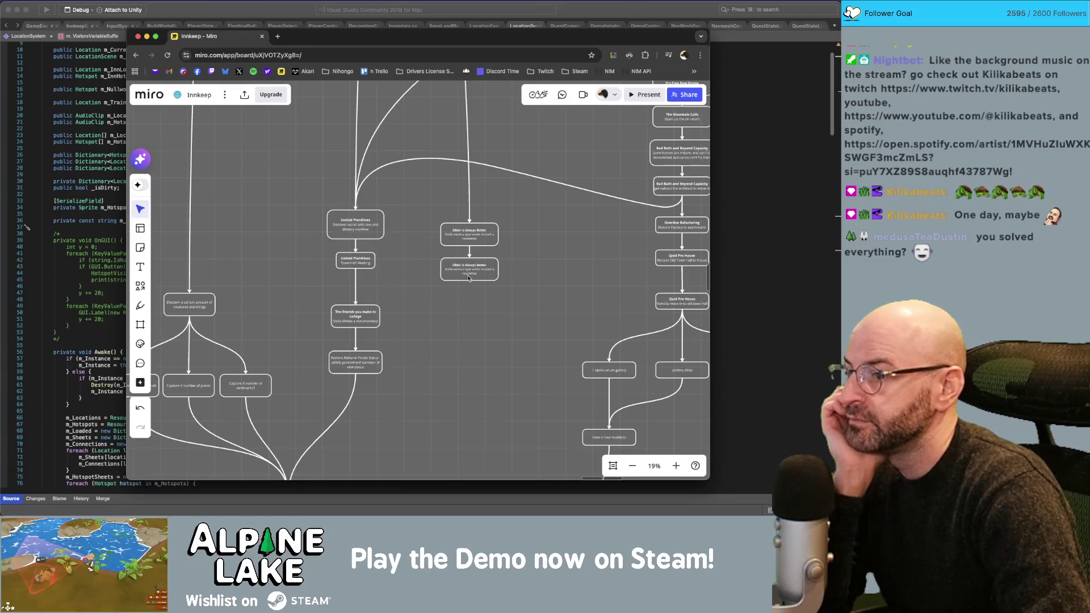
pyautogui.click(468, 279)
pyautogui.moveTo(469, 282); pyautogui.dragTo(360, 354)
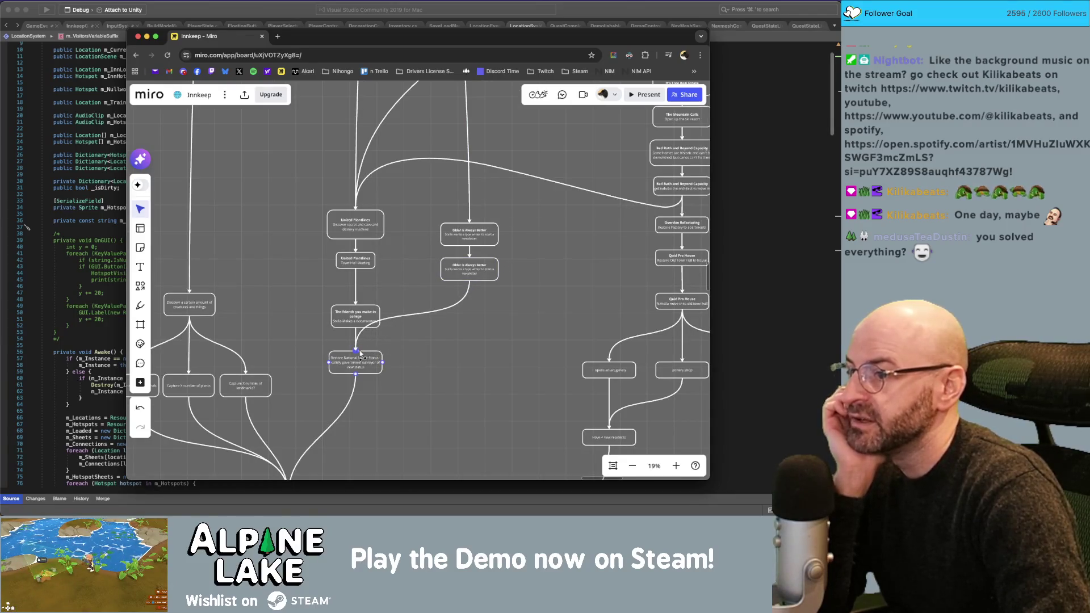
# Raise The friends you make in college and United Plantlines nodes slightly, then clear the selection.
pyautogui.moveTo(356, 317); pyautogui.dragTo(356, 294)
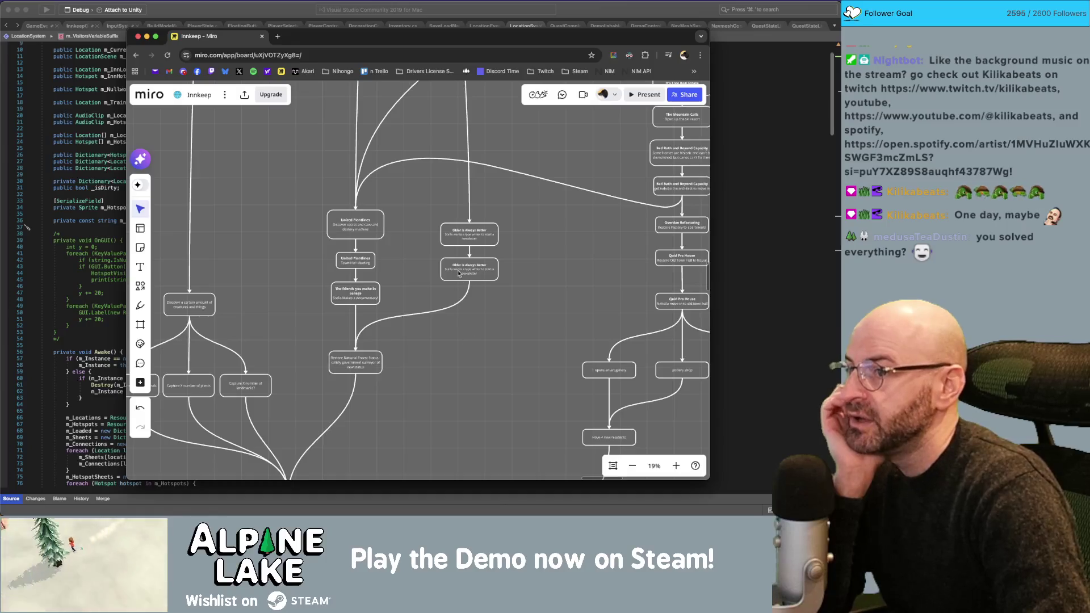
pyautogui.moveTo(390, 211); pyautogui.dragTo(371, 291)
pyautogui.click(422, 230)
pyautogui.moveTo(524, 226); pyautogui.dragTo(494, 266)
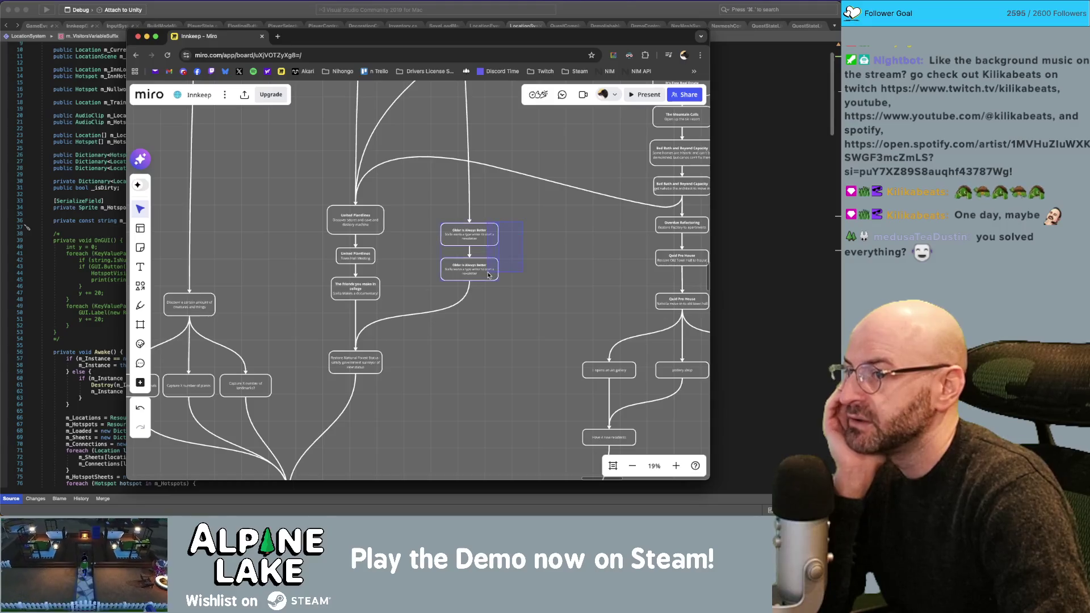
pyautogui.click(448, 311)
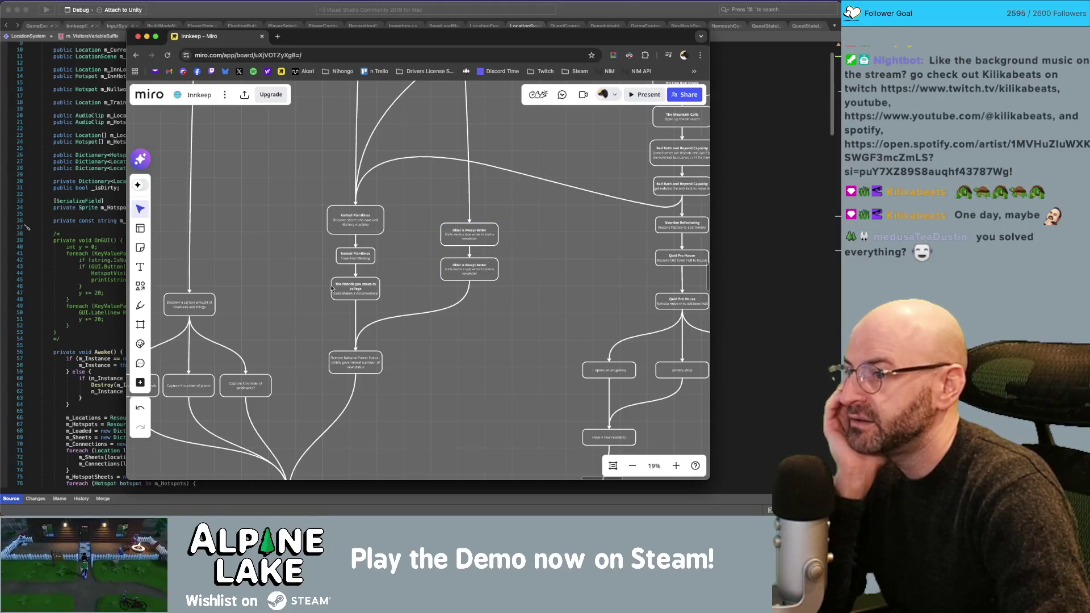
pyautogui.click(352, 288)
pyautogui.click(424, 341)
pyautogui.scroll(5, 351, 362)
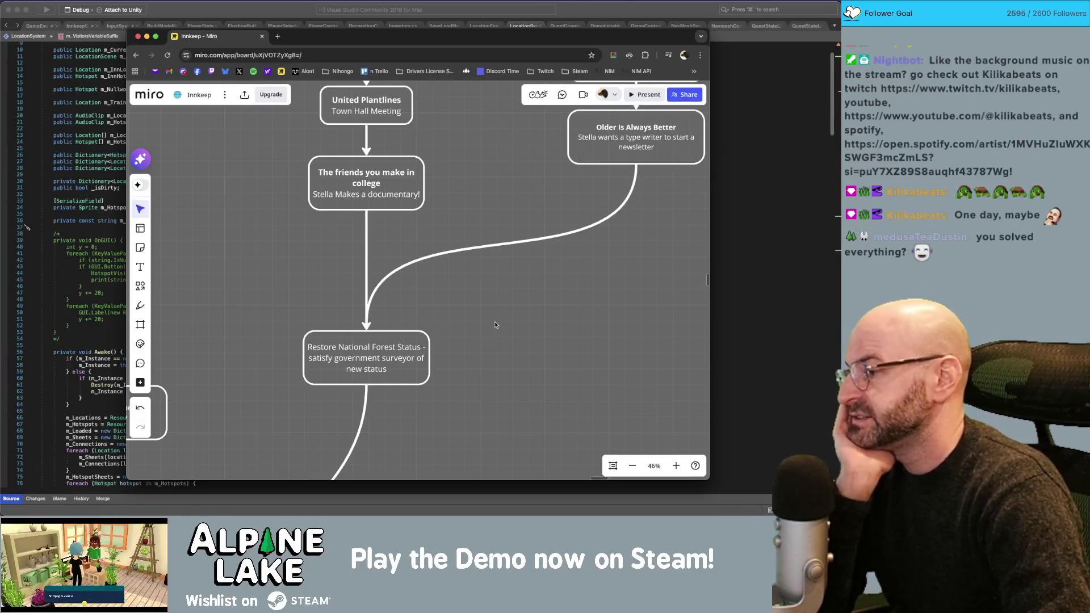
pyautogui.scroll(-5, 450, 361)
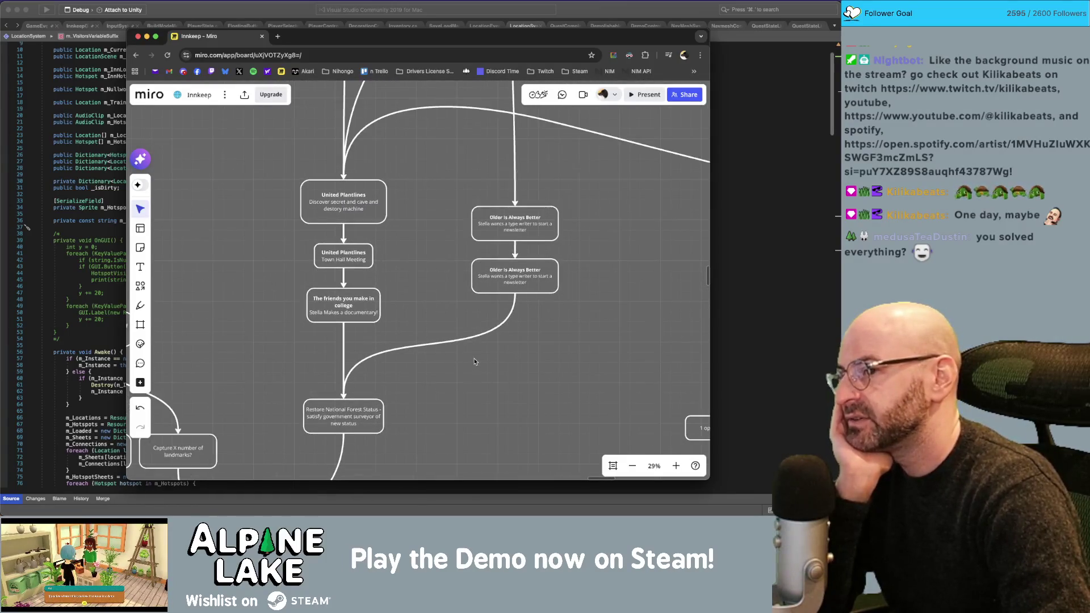
pyautogui.scroll(-10, 474, 360)
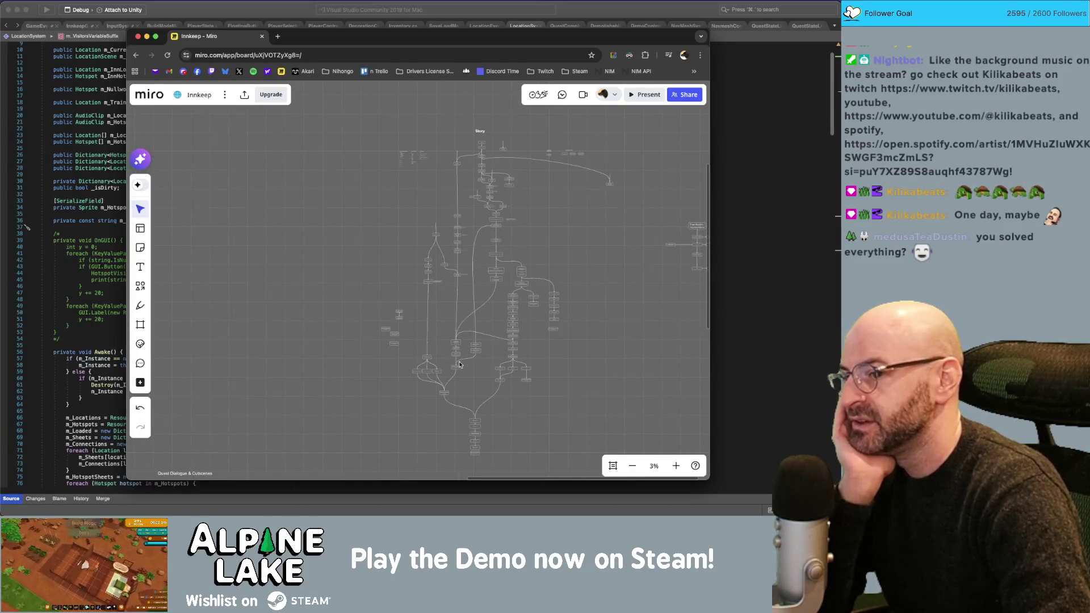
pyautogui.scroll(5, 469, 359)
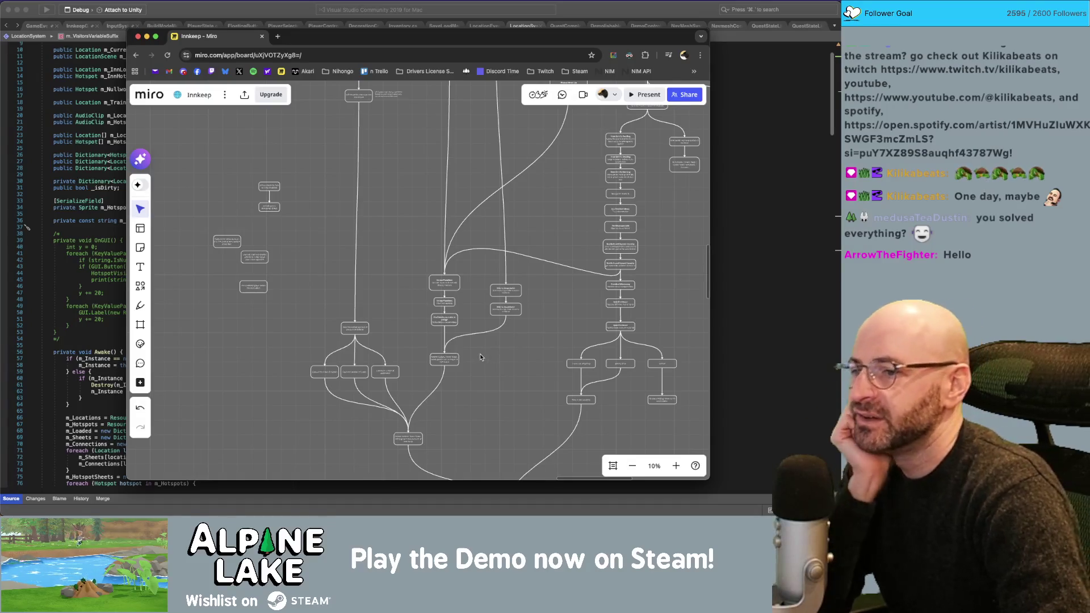
pyautogui.moveTo(561, 242); pyautogui.dragTo(510, 424)
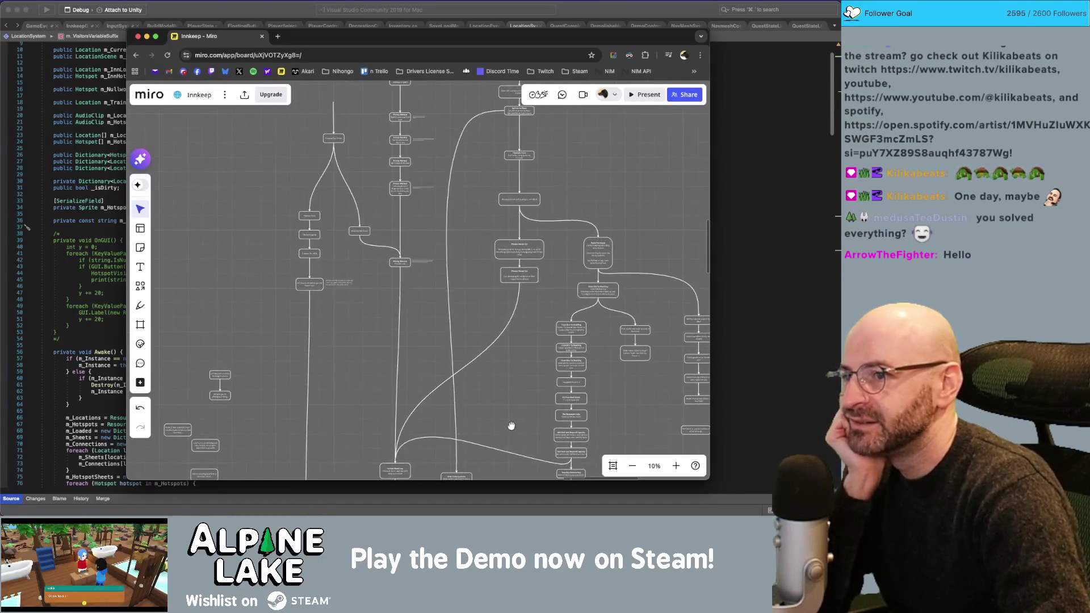
pyautogui.click(445, 265)
pyautogui.moveTo(481, 175); pyautogui.dragTo(452, 216)
pyautogui.click(446, 173)
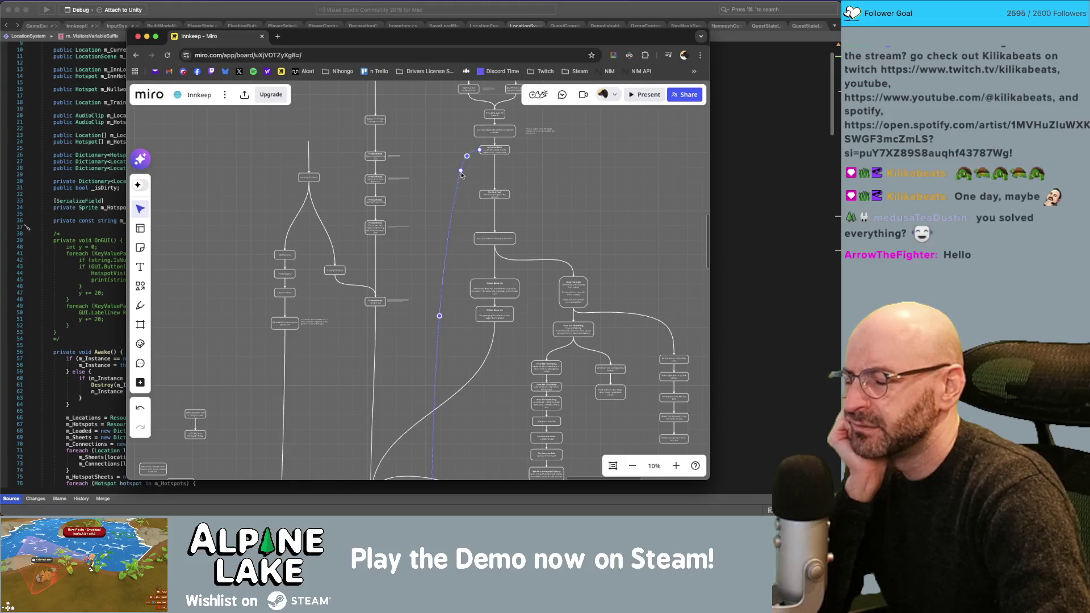
pyautogui.scroll(-4, 505, 268)
pyautogui.scroll(-3, 504, 268)
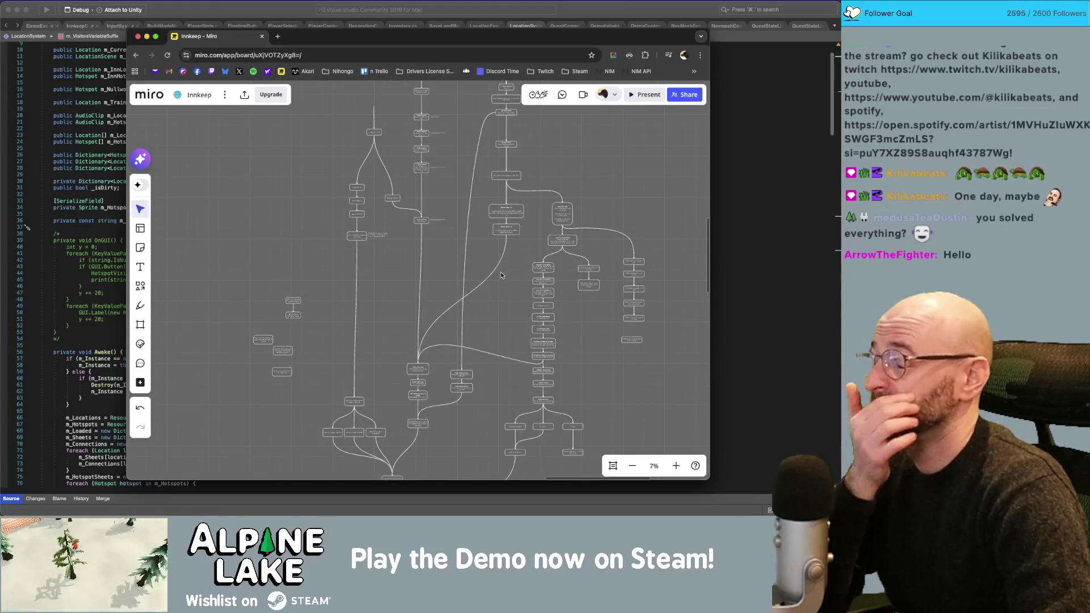
pyautogui.scroll(-3, 497, 275)
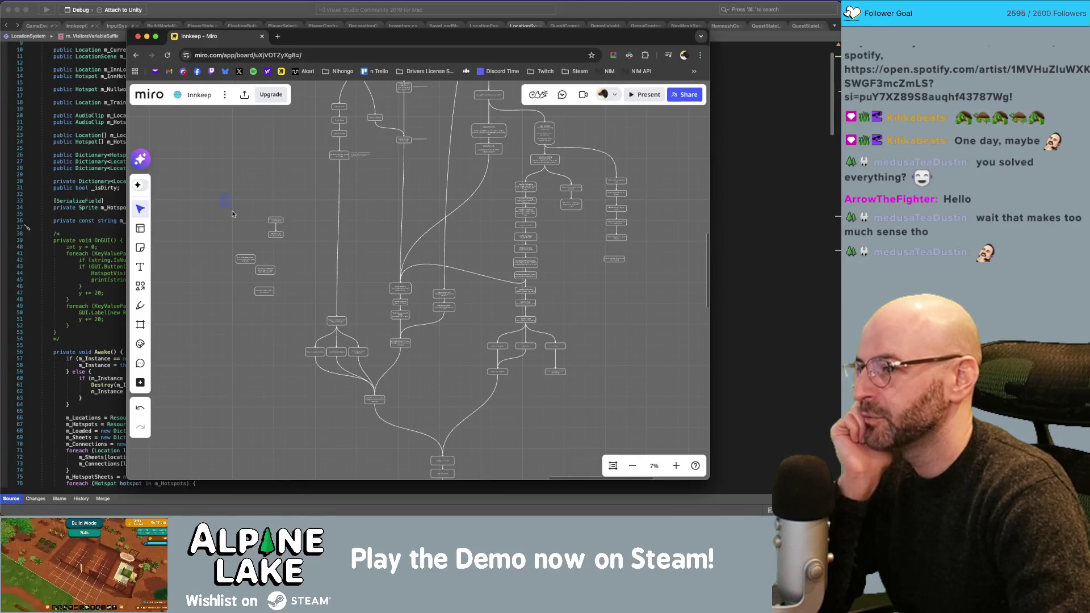
# Marquee-select the small cluster of loose nodes on the left and drag it further left.
pyautogui.moveTo(232, 211)
pyautogui.mouseDown()
pyautogui.moveTo(285, 302)
pyautogui.moveTo(213, 301)
pyautogui.mouseUp()
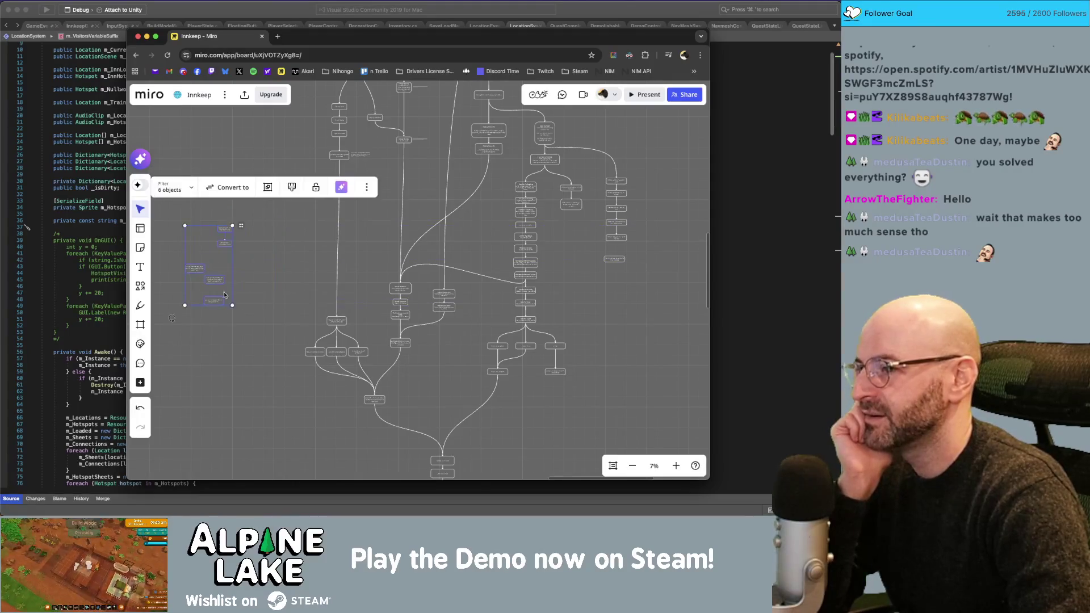
pyautogui.click(277, 270)
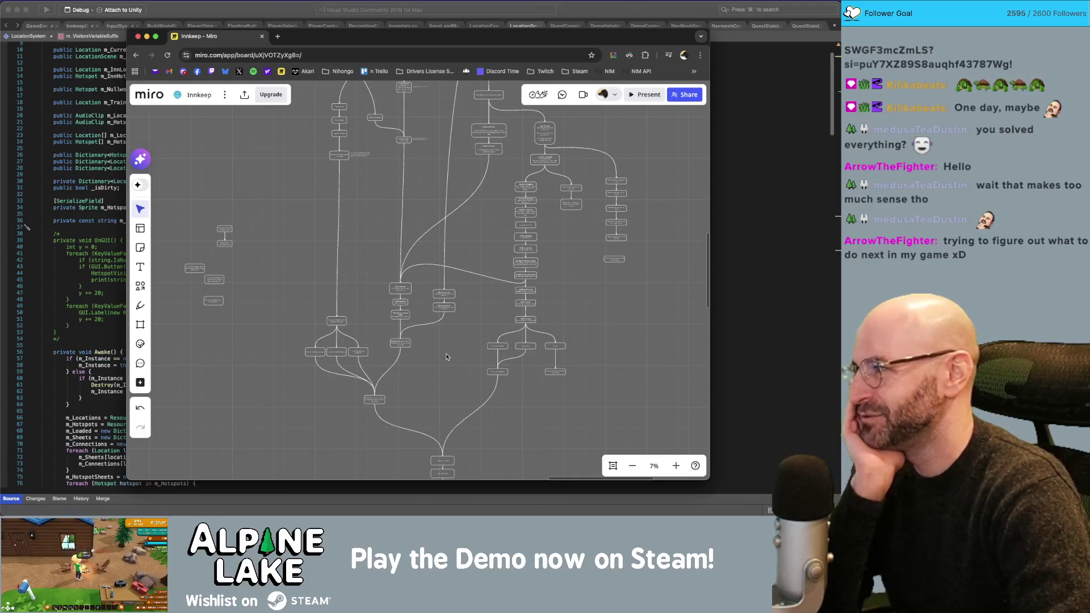
pyautogui.scroll(3, 457, 170)
# Inspect the long connector line, then pan down the flowchart and zoom to 14%.
pyautogui.click(450, 170)
pyautogui.scroll(3, 449, 193)
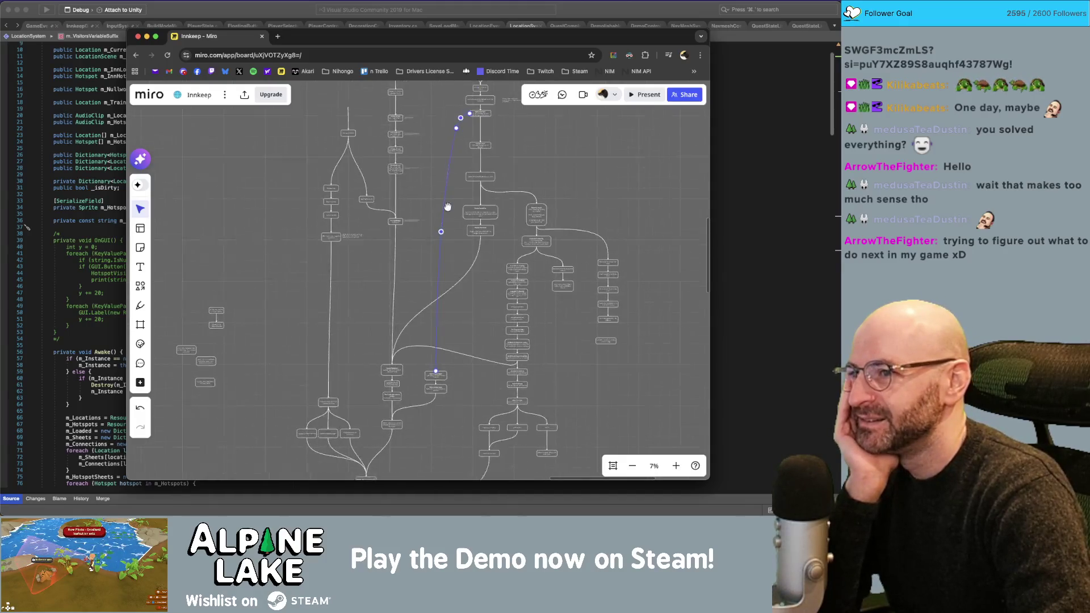
pyautogui.click(454, 180)
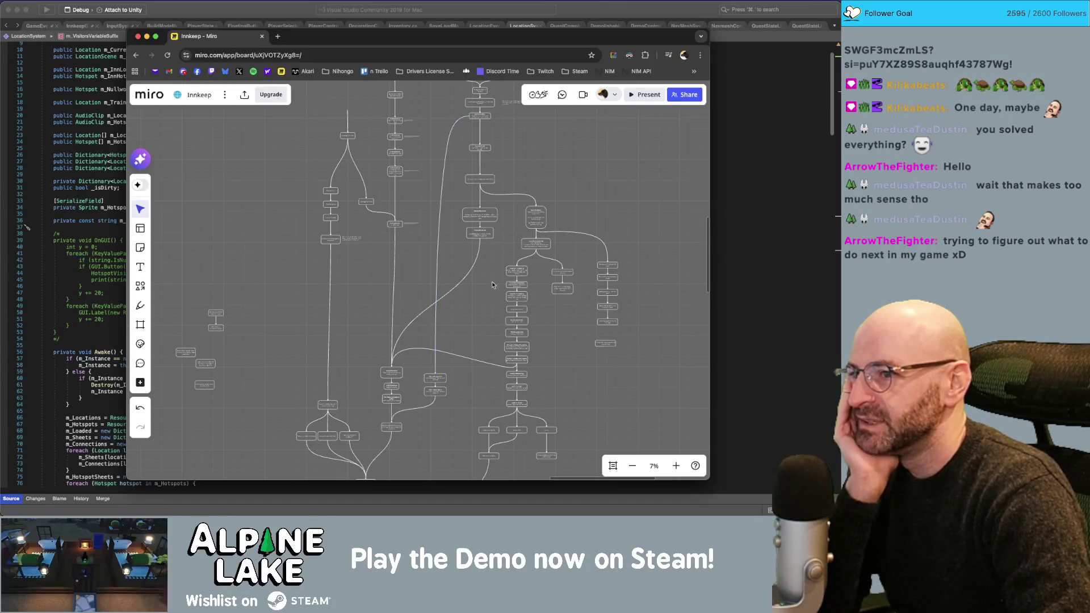
pyautogui.moveTo(468, 331); pyautogui.dragTo(465, 269)
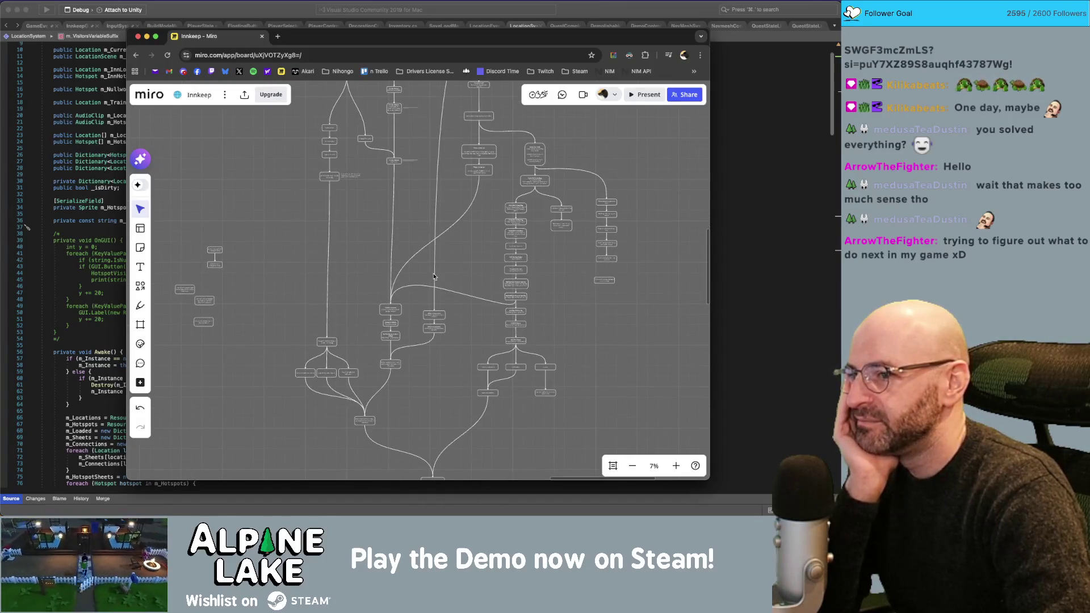
pyautogui.scroll(5, 447, 290)
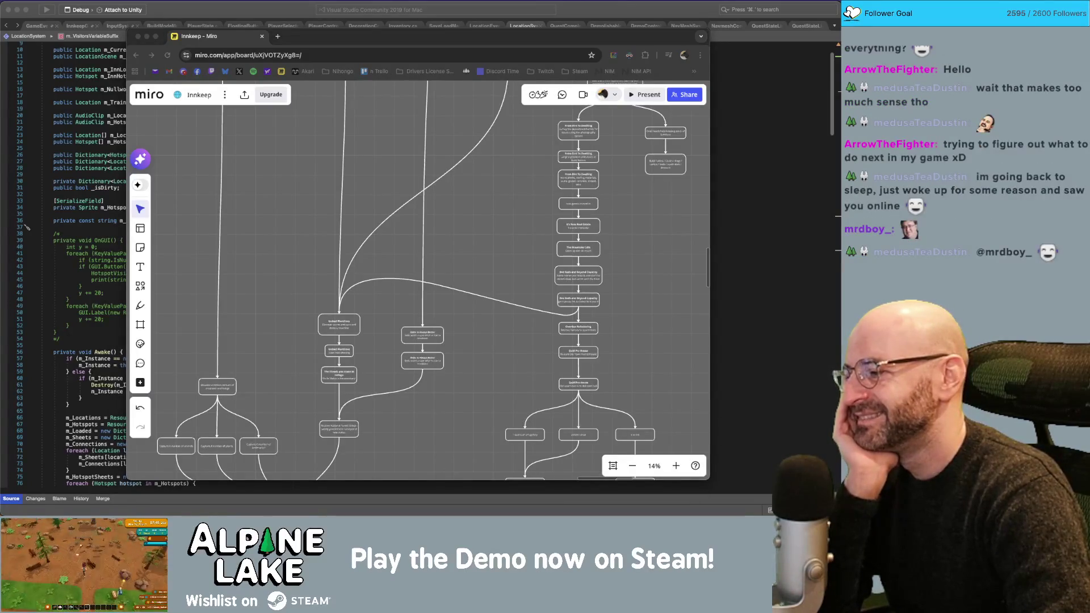
pyautogui.click(466, 392)
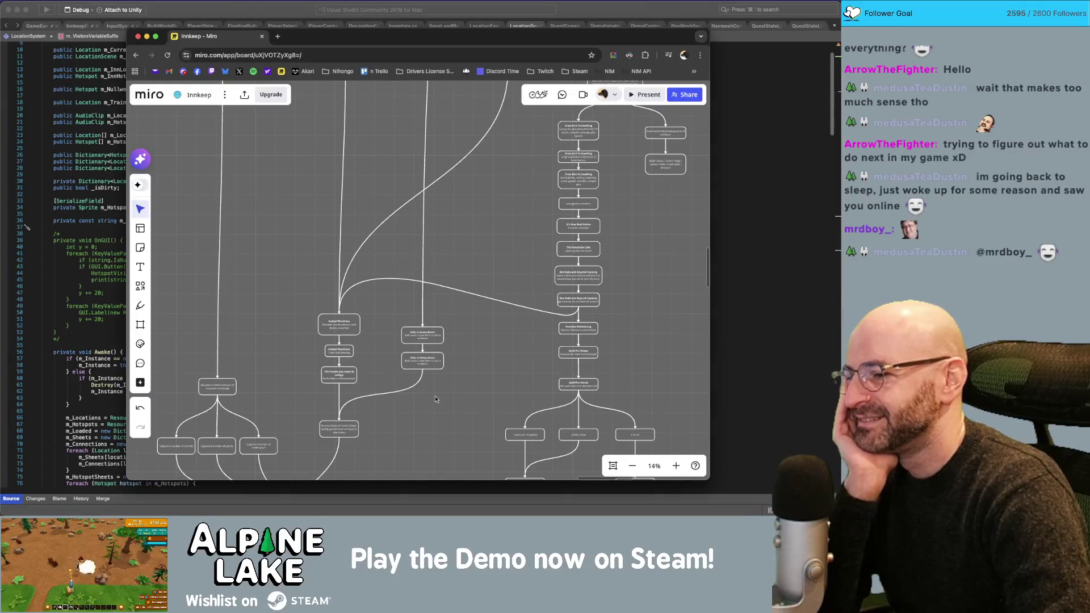
pyautogui.scroll(-3, 437, 402)
pyautogui.scroll(5, 361, 376)
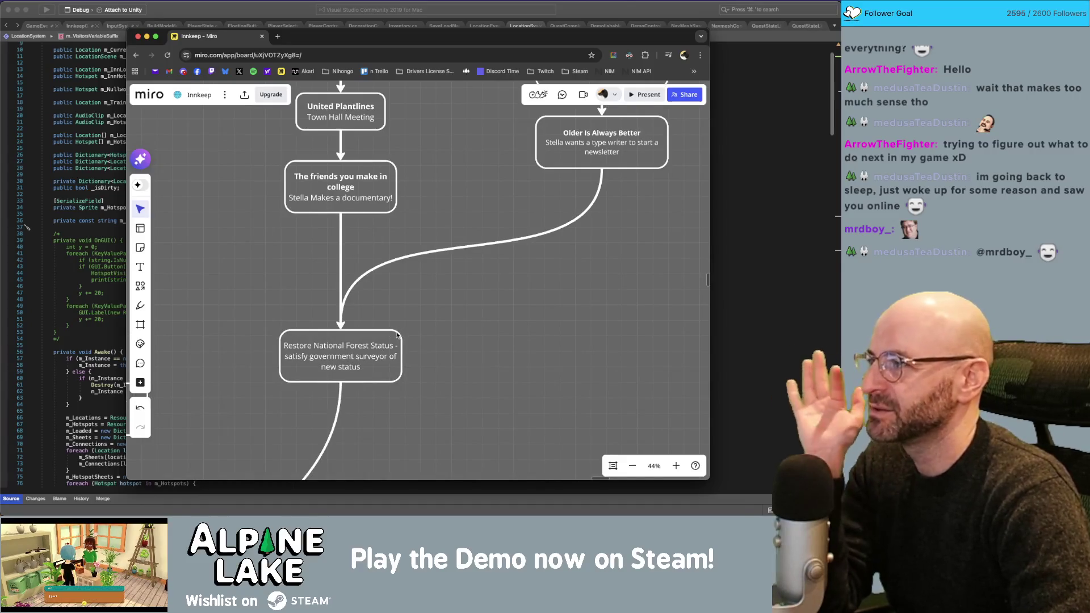
pyautogui.scroll(-1, 418, 335)
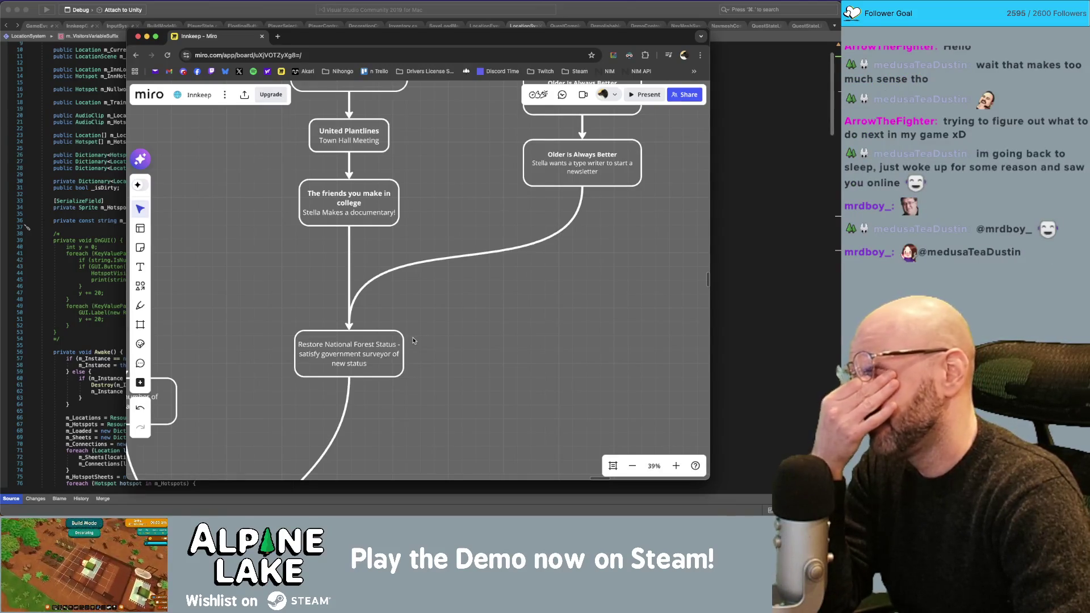
pyautogui.scroll(-3, 413, 339)
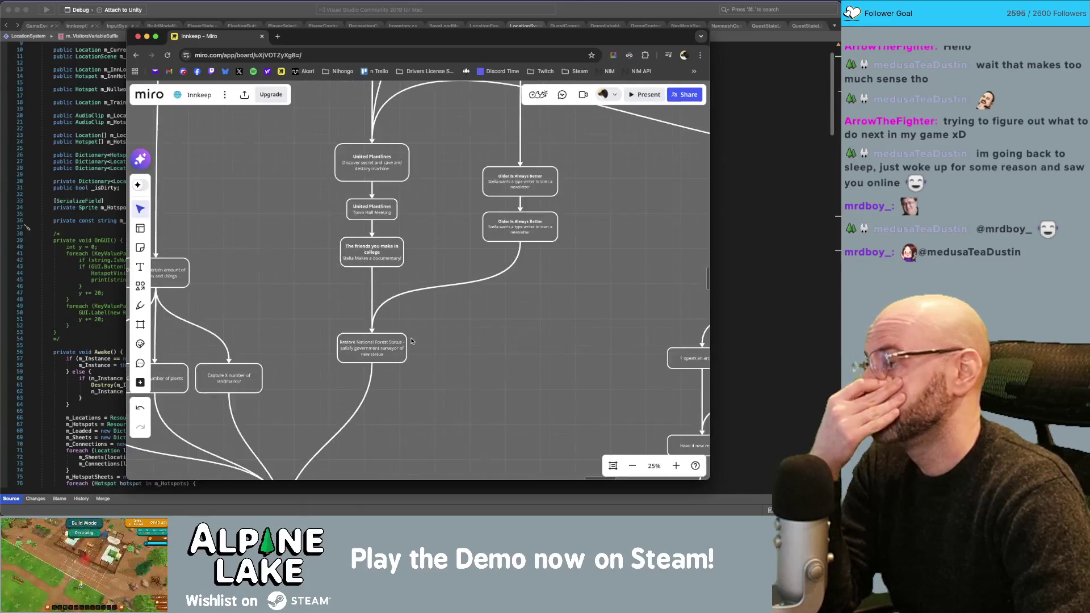
pyautogui.scroll(-5, 410, 341)
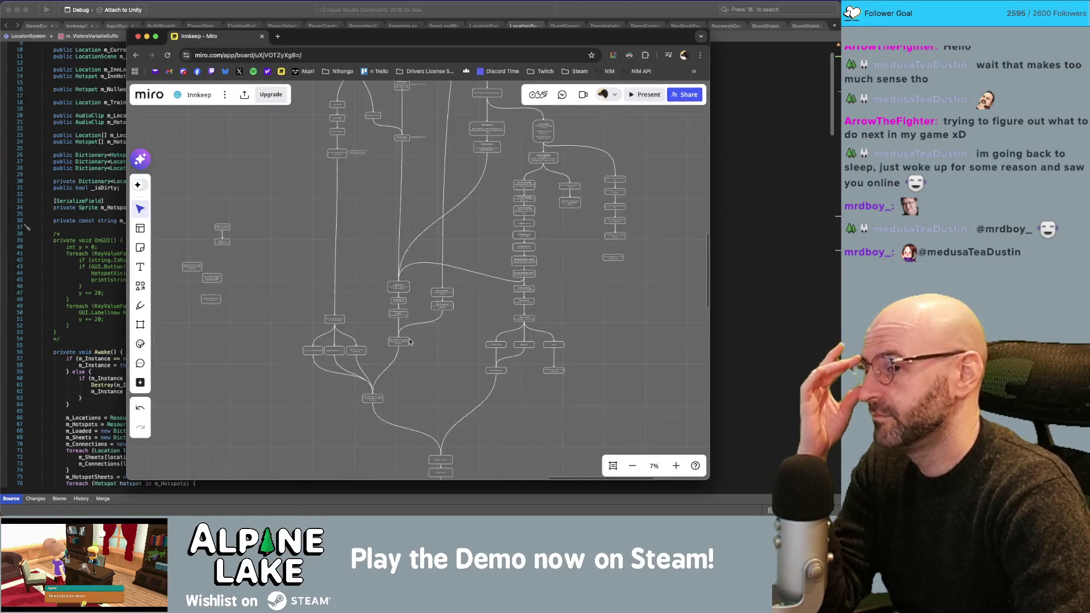
pyautogui.scroll(-2, 409, 341)
pyautogui.scroll(-5, 380, 317)
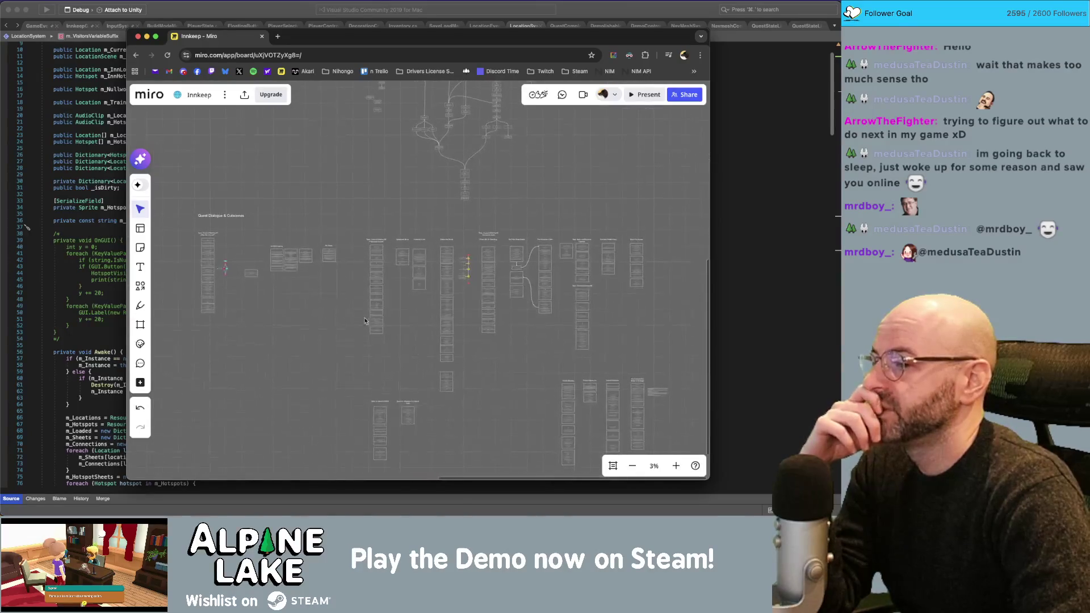
pyautogui.scroll(10, 411, 383)
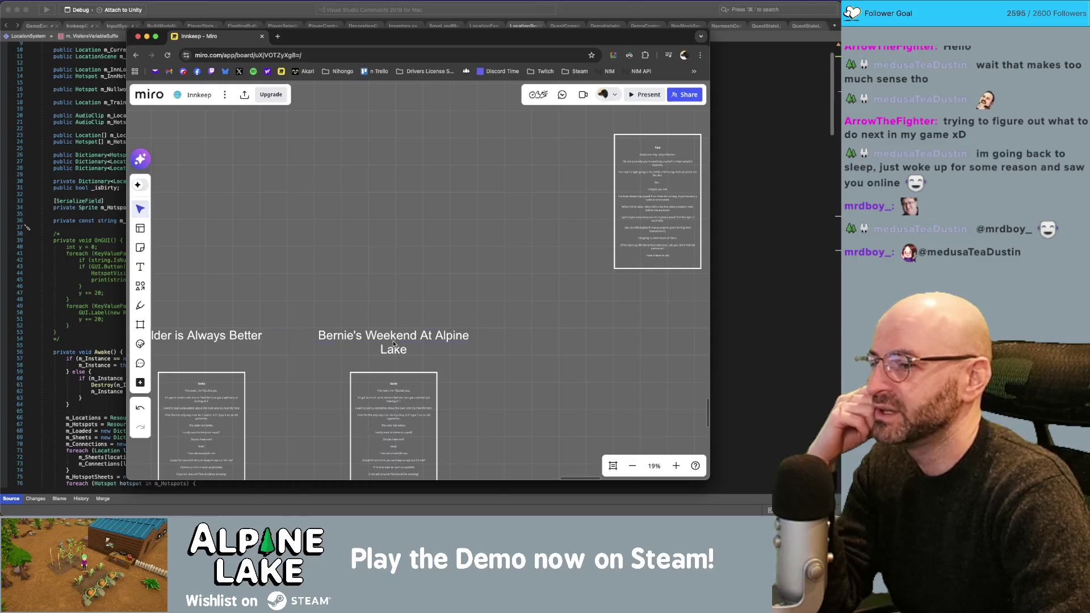
pyautogui.scroll(-10, 458, 367)
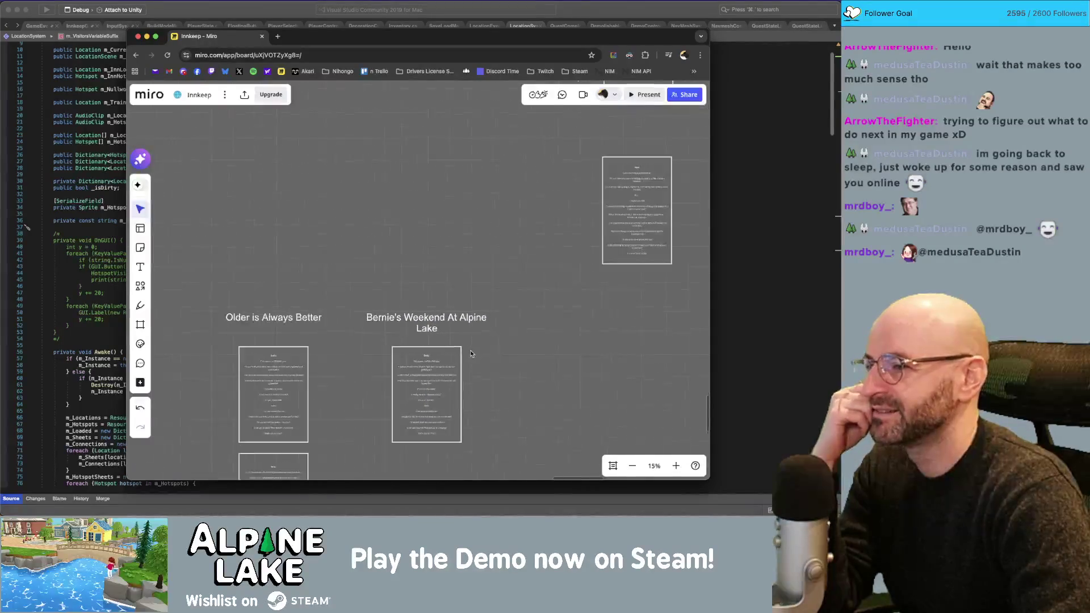
pyautogui.hscroll(5, 413, 422)
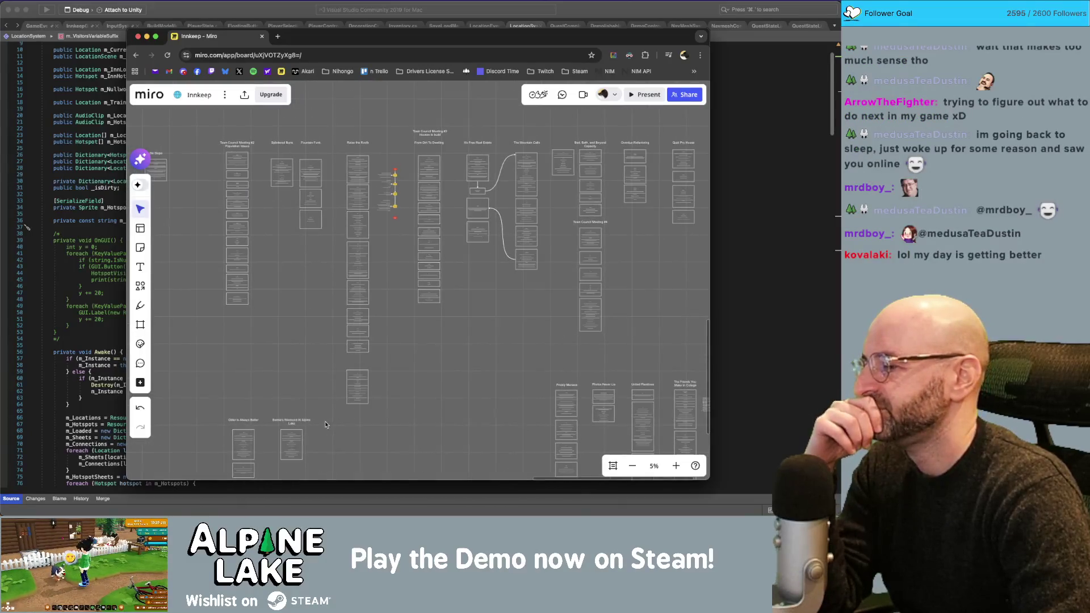
pyautogui.hscroll(-3, 349, 416)
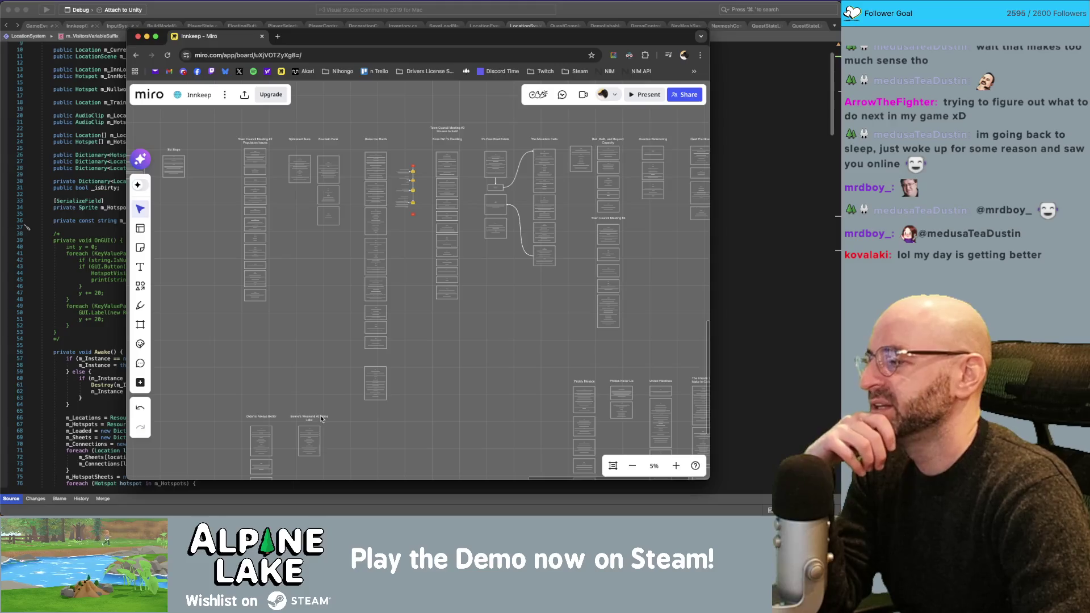
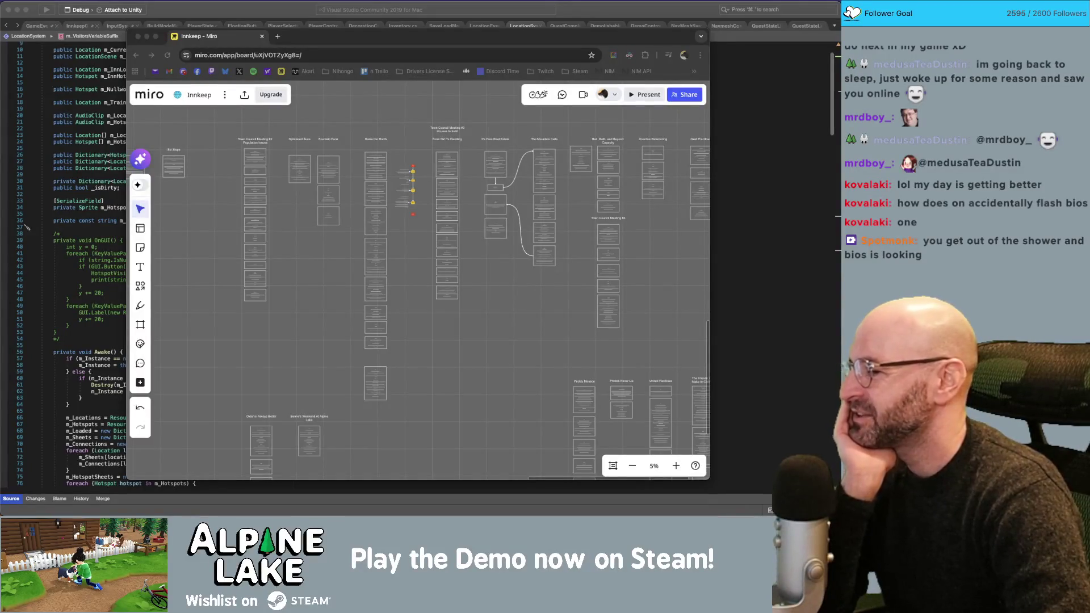
# Zoom the board from the overview to about 21% on Scary Letter, Meet the Neighbors and Proper Business Etiquette.
pyautogui.click(384, 307)
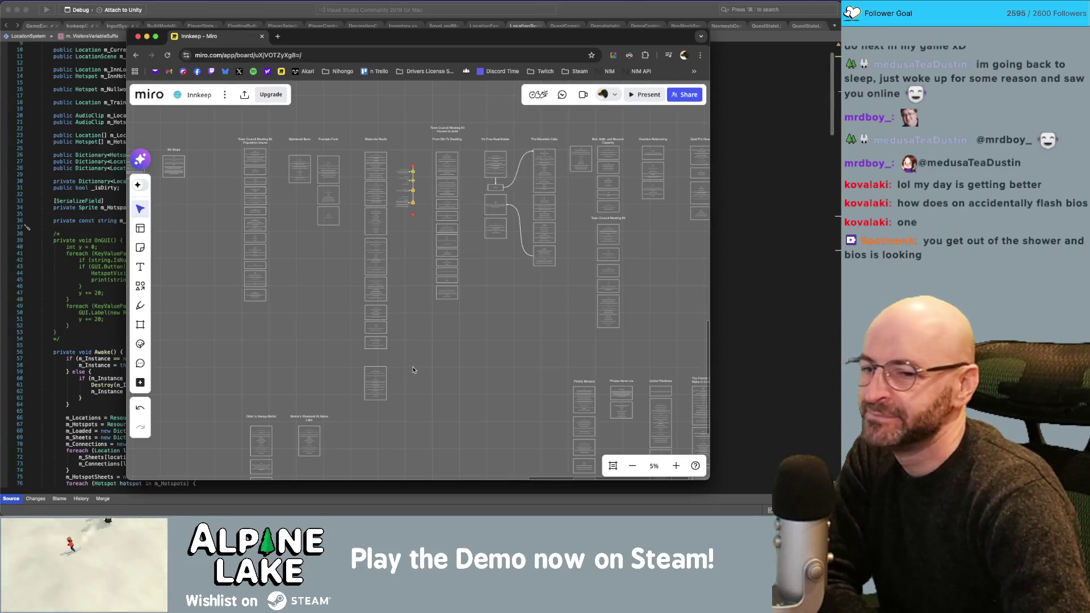
pyautogui.scroll(-3, 307, 366)
pyautogui.scroll(6, 307, 366)
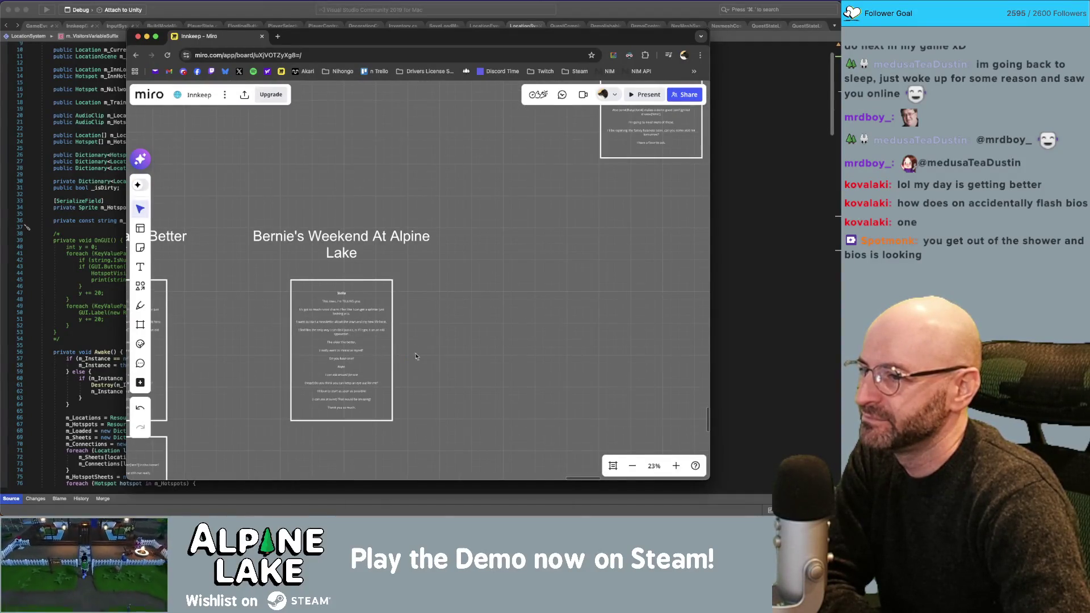
pyautogui.scroll(-5, 409, 386)
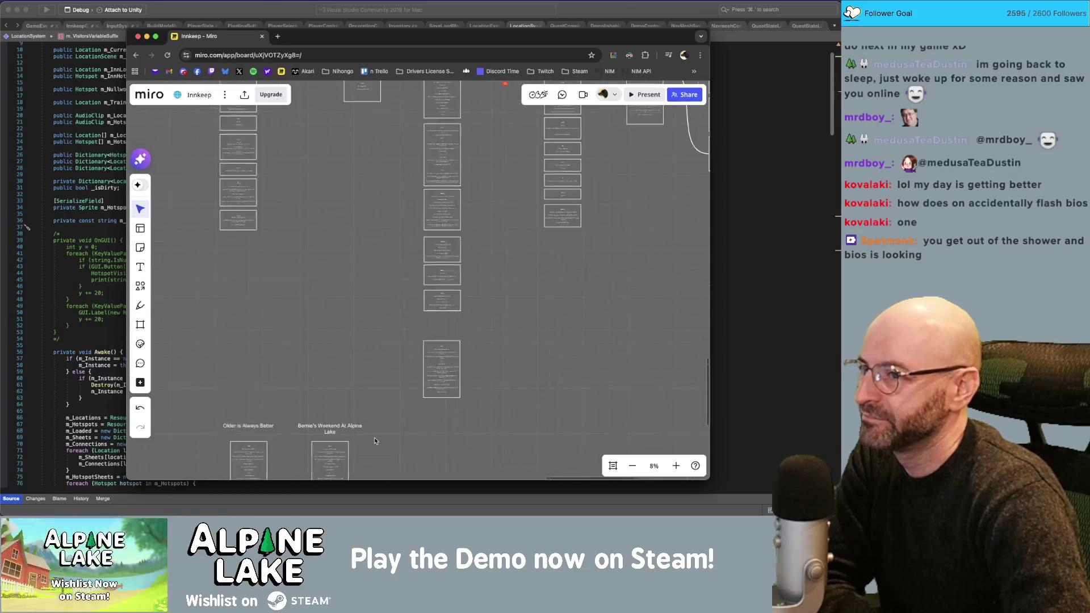
pyautogui.scroll(-4, 374, 441)
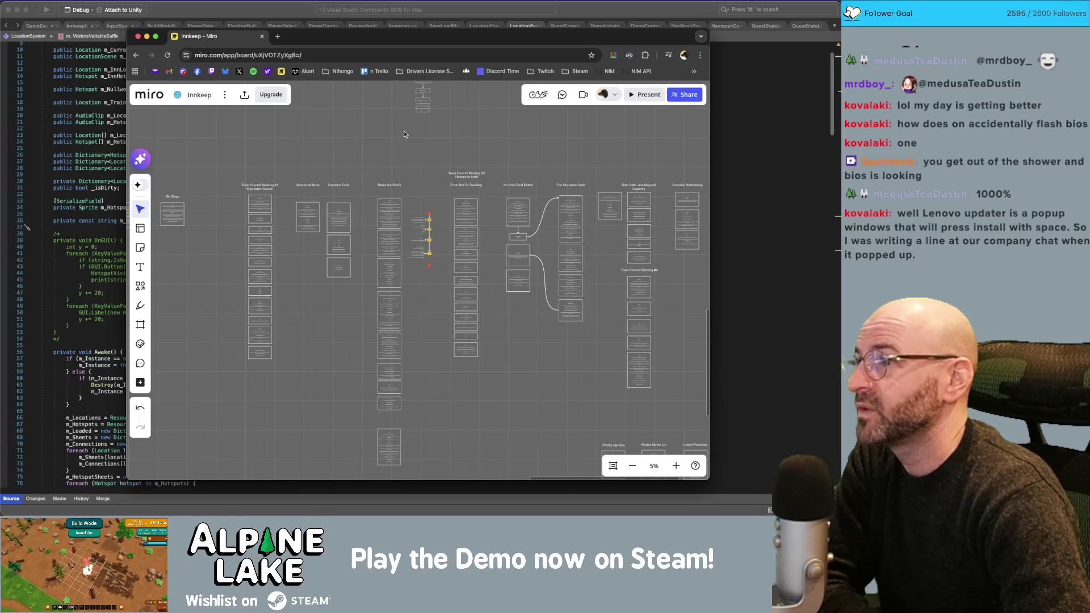
pyautogui.scroll(10, 403, 133)
pyautogui.scroll(10, 414, 258)
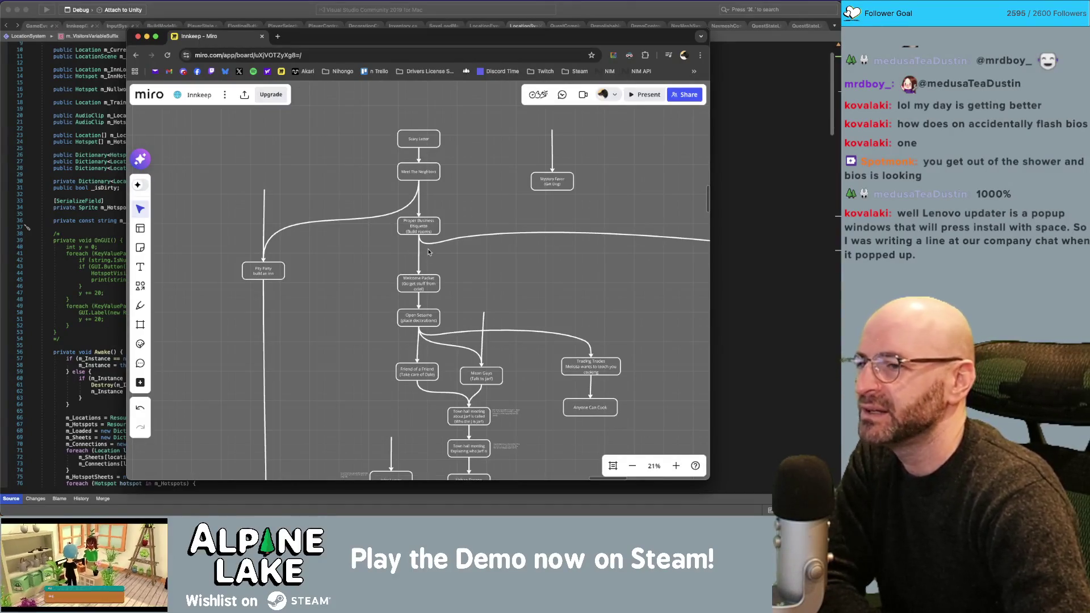
# Nudge the Proper Business Etiquette box up slightly.
pyautogui.click(421, 228)
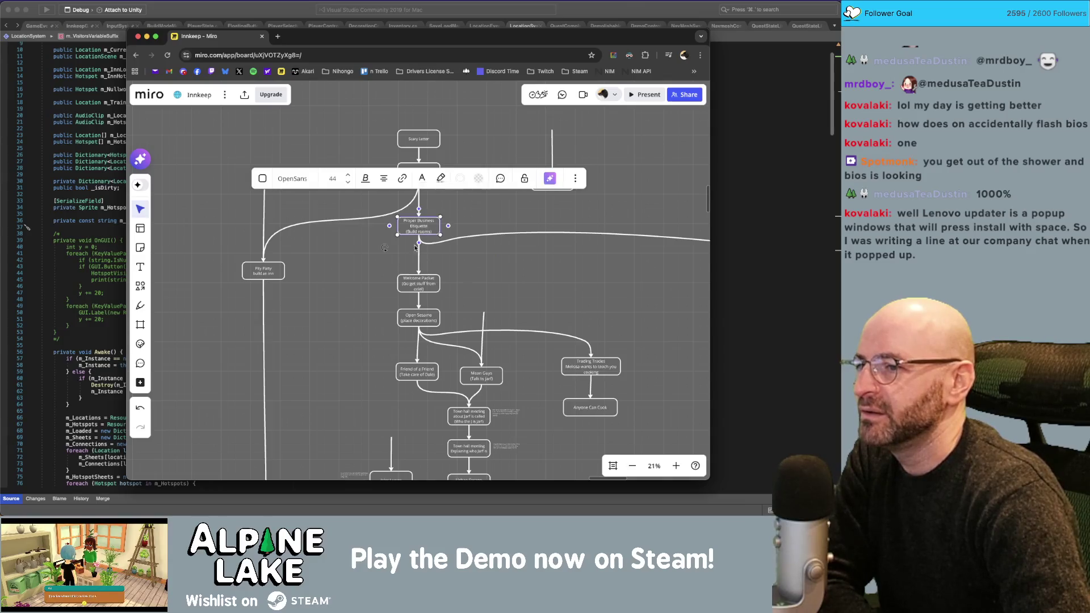
pyautogui.press('Escape')
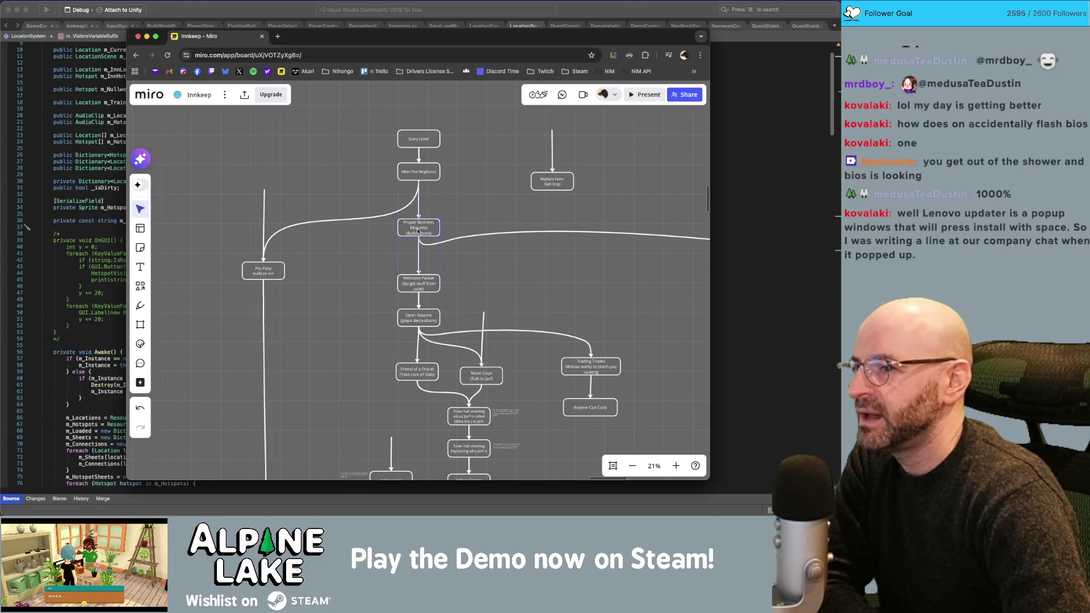
pyautogui.moveTo(419, 229); pyautogui.dragTo(434, 224)
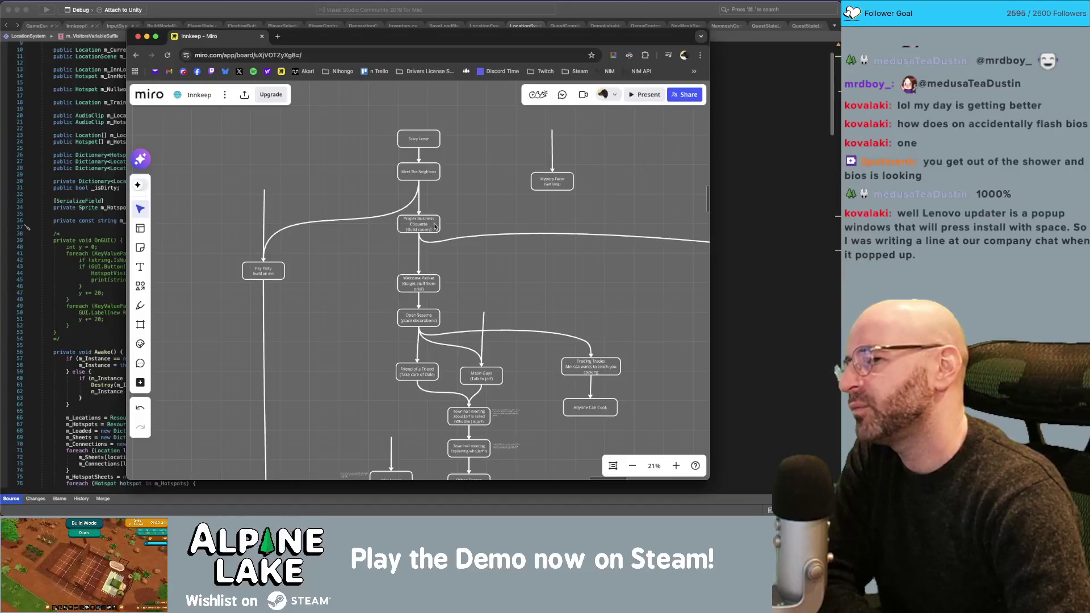
# Bend the long connector leaving that box into a smooth downward-sagging curve.
pyautogui.click(482, 237)
pyautogui.moveTo(512, 250); pyautogui.dragTo(375, 270)
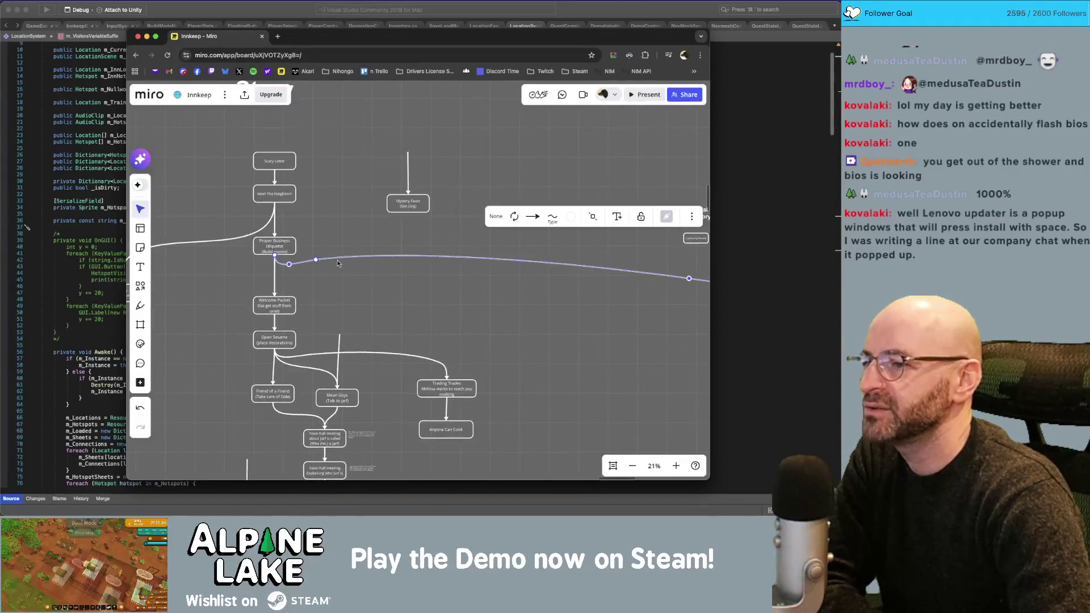
pyautogui.scroll(-3, 284, 261)
pyautogui.moveTo(243, 253); pyautogui.dragTo(234, 272)
pyautogui.scroll(-2, 264, 291)
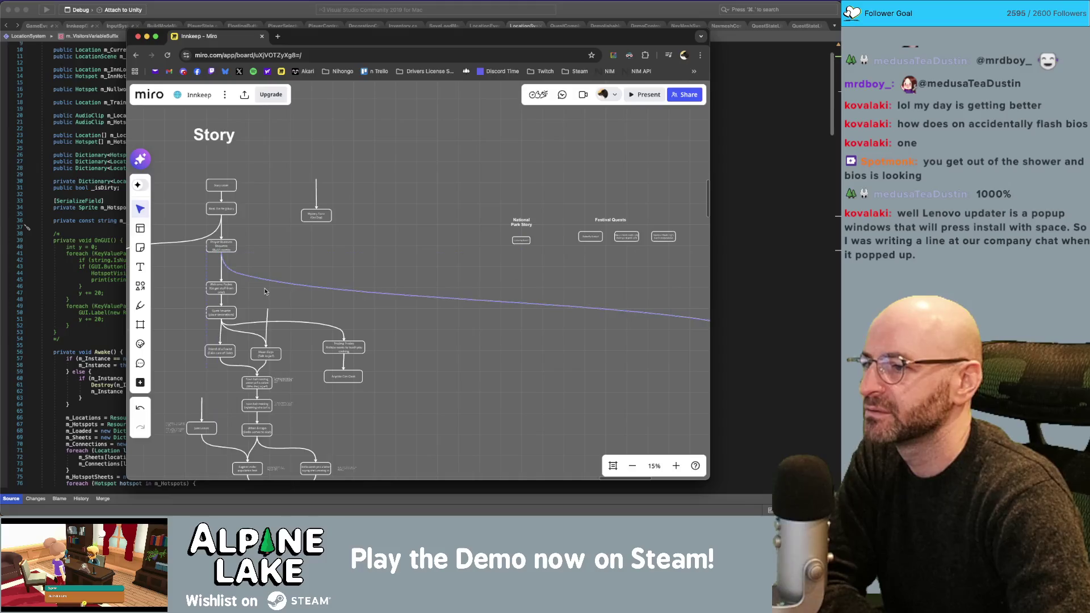
pyautogui.click(422, 330)
pyautogui.scroll(-2, 455, 378)
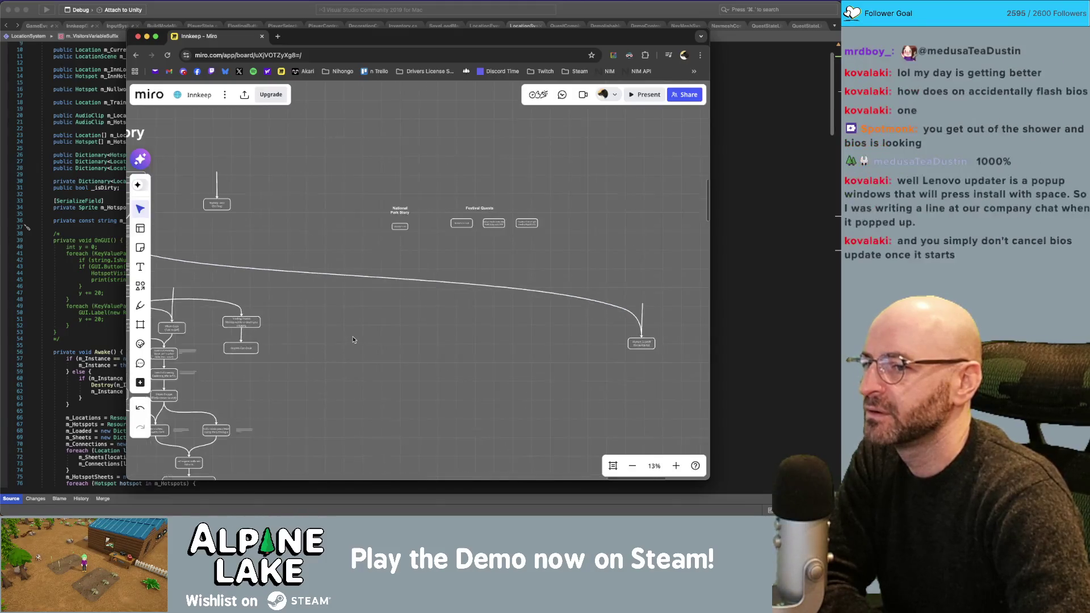
pyautogui.click(452, 292)
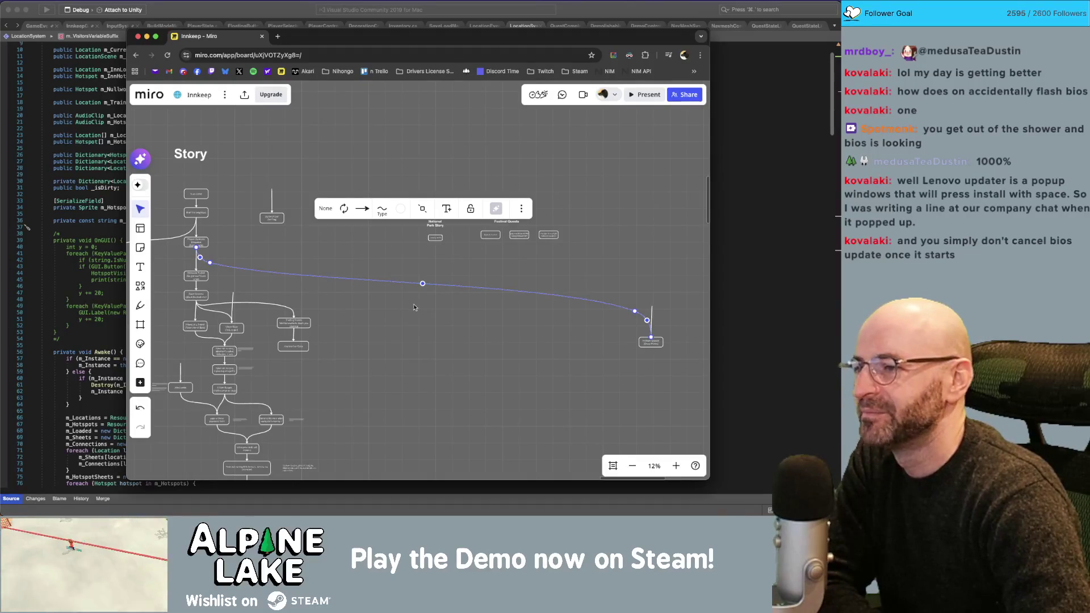
pyautogui.click(413, 309)
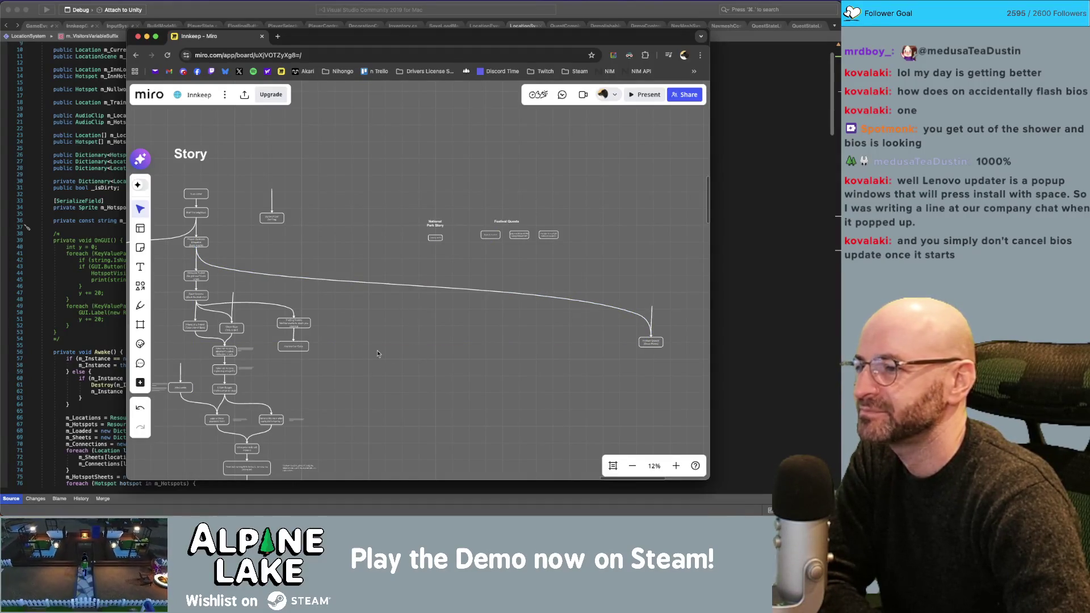
pyautogui.scroll(5, 378, 354)
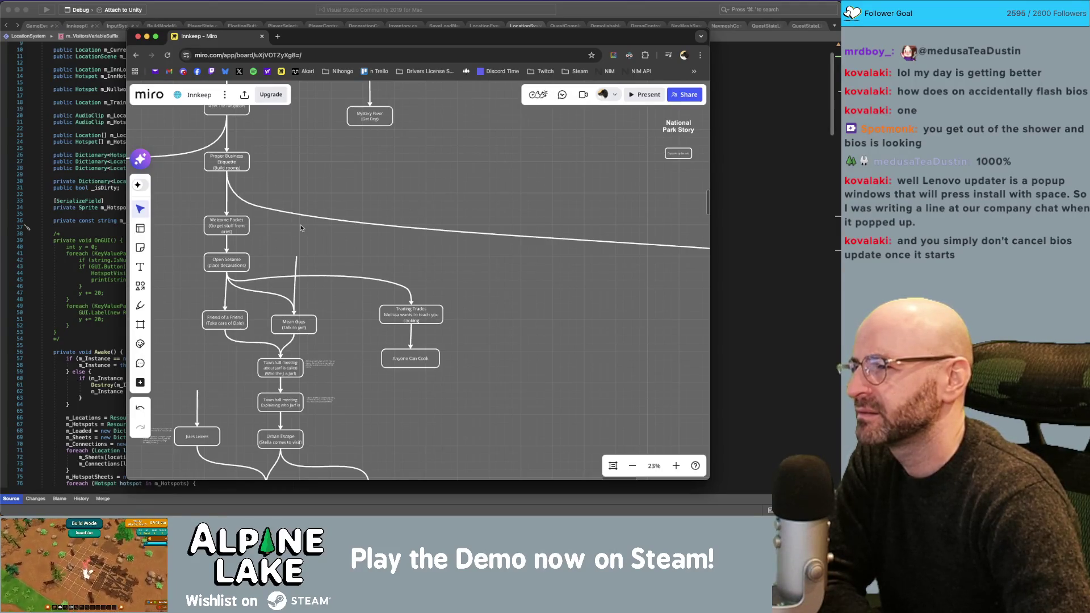
# Raise the three stacked flowchart nodes on the right slightly.
pyautogui.hscroll(-3, 172, 249)
pyautogui.scroll(1, 172, 249)
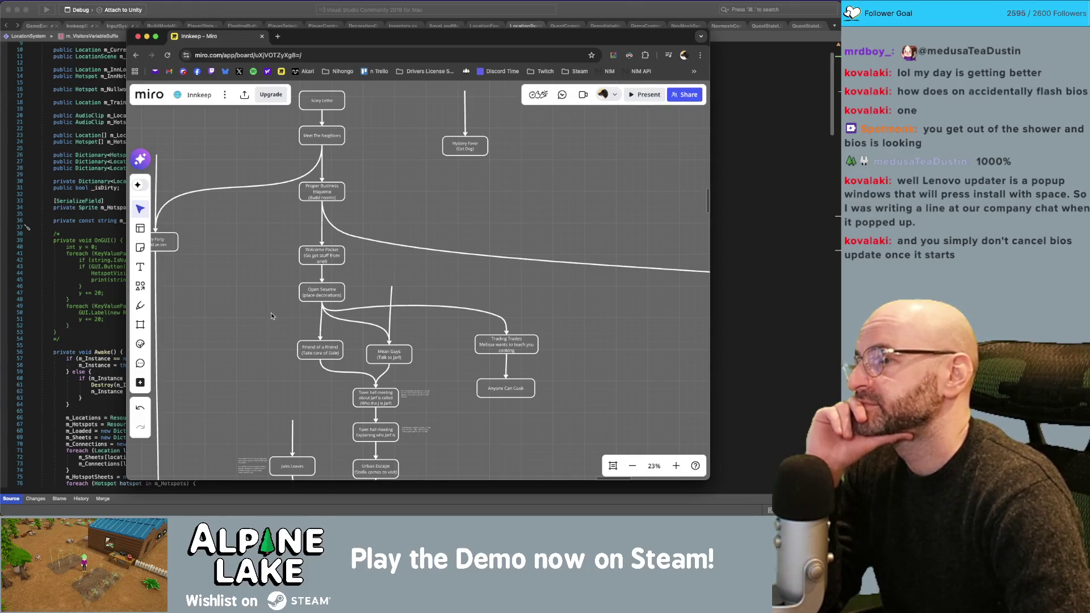
pyautogui.scroll(-5, 271, 316)
pyautogui.scroll(-2, 314, 177)
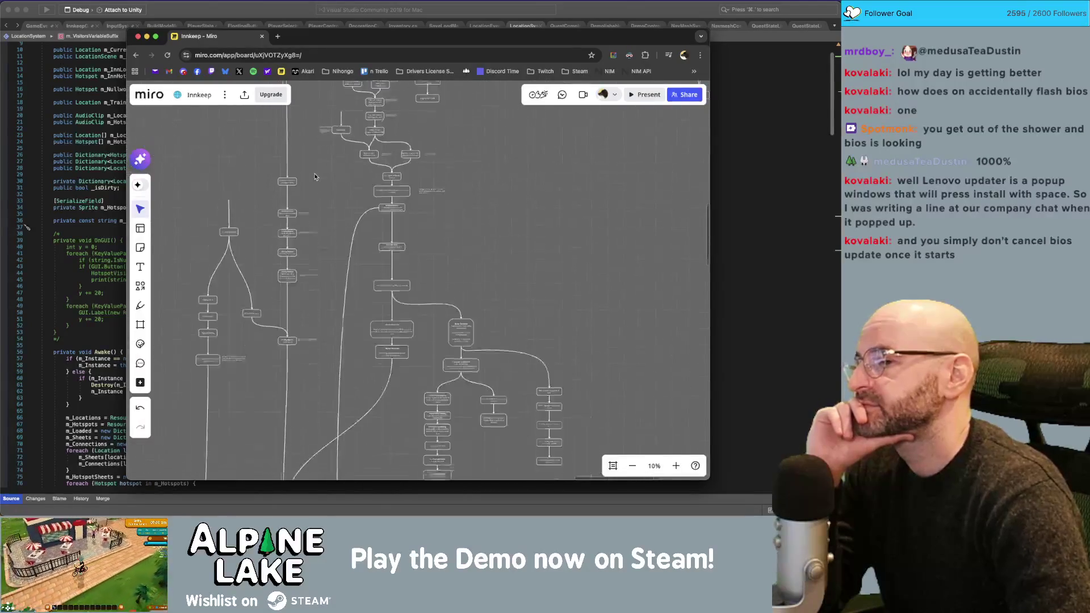
pyautogui.scroll(-3, 333, 205)
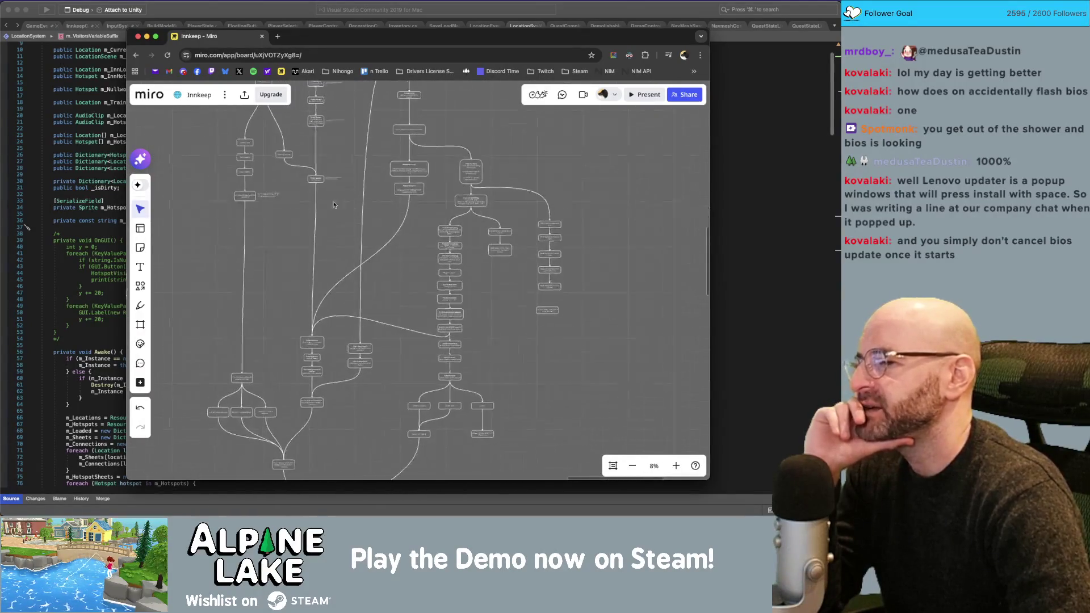
pyautogui.scroll(-5, 334, 205)
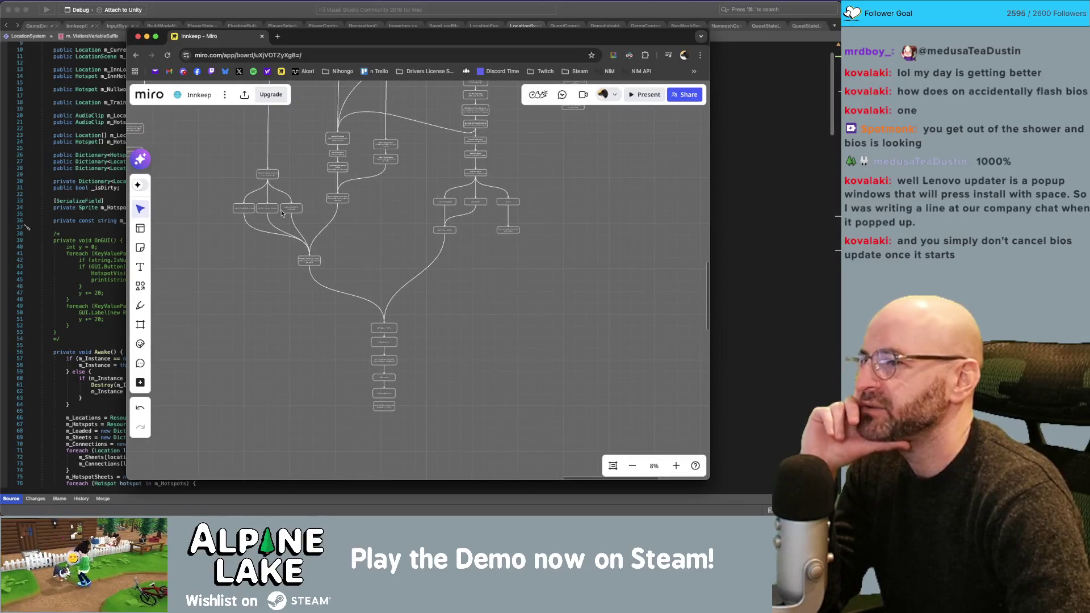
pyautogui.scroll(3, 244, 215)
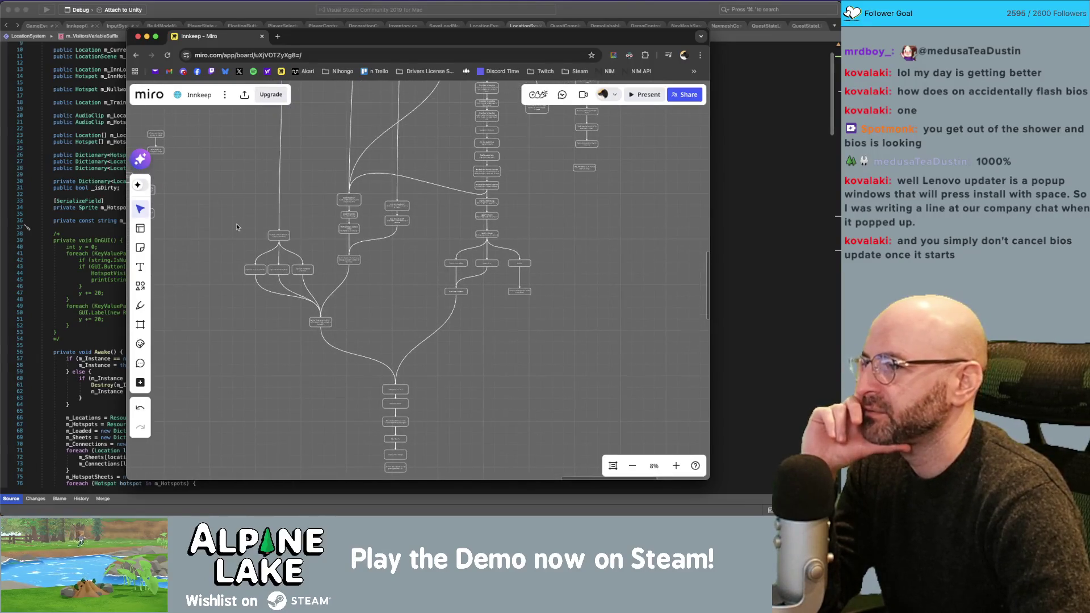
pyautogui.scroll(4, 237, 203)
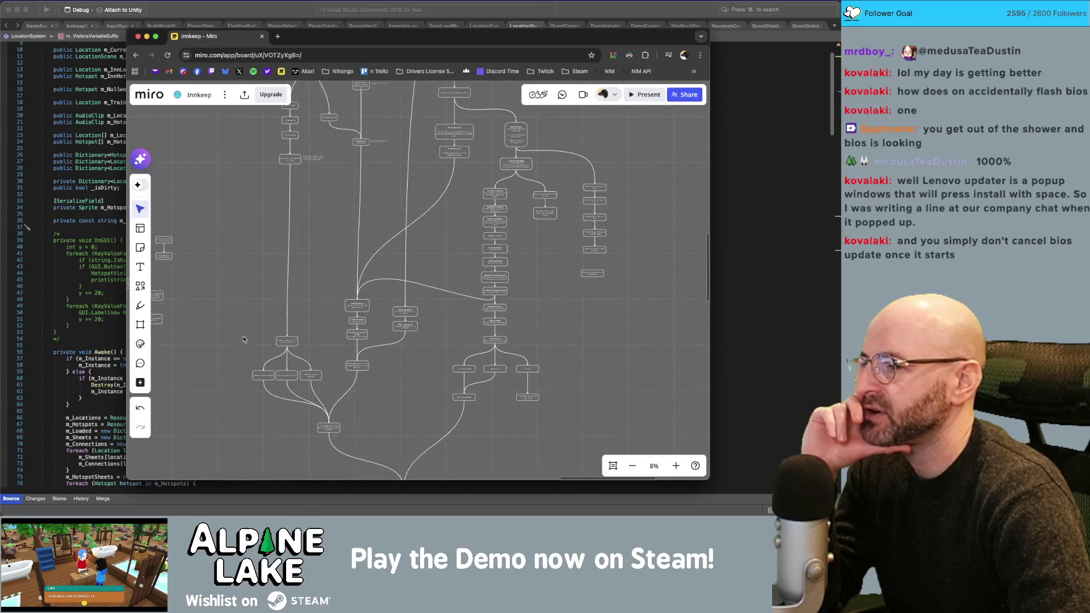
pyautogui.moveTo(244, 339); pyautogui.dragTo(315, 370)
pyautogui.click(237, 380)
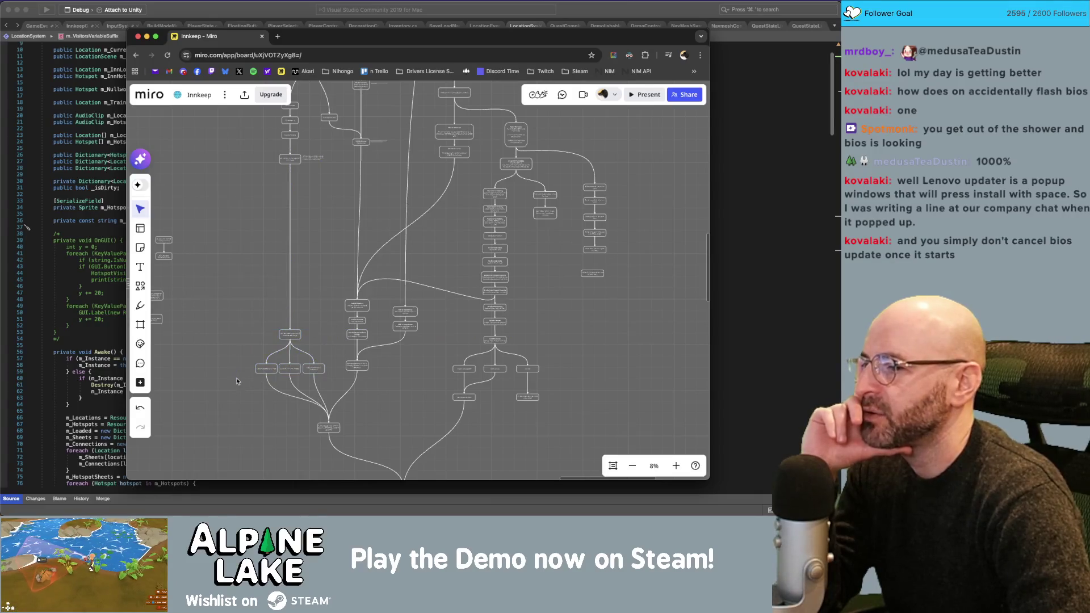
pyautogui.moveTo(331, 298)
pyautogui.mouseDown()
pyautogui.moveTo(364, 342)
pyautogui.moveTo(352, 337)
pyautogui.mouseUp()
pyautogui.click(415, 362)
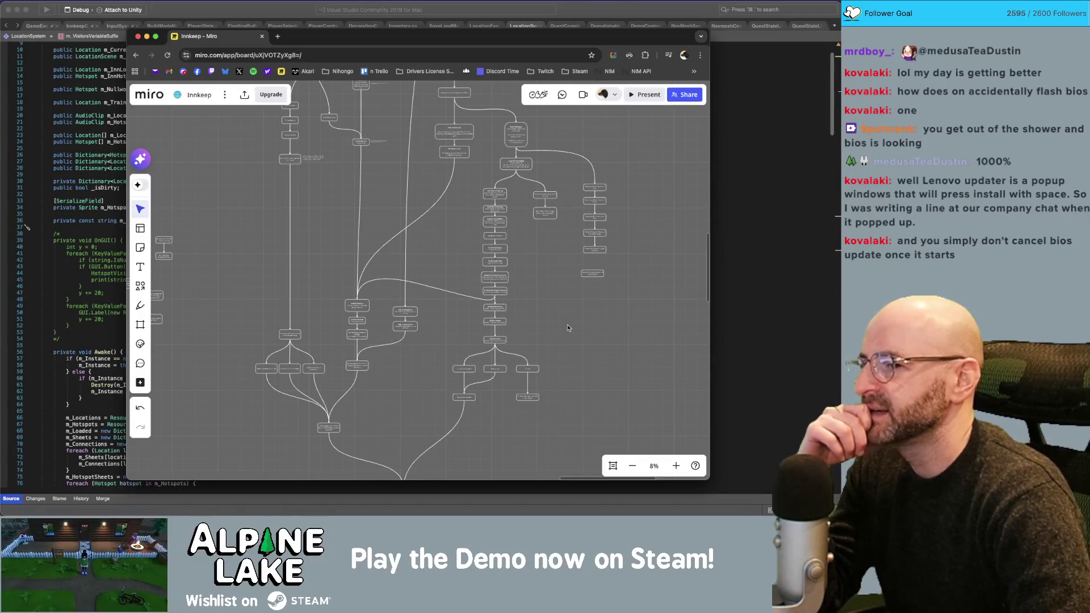
# Lower the eleven middle nodes and reattach the curved connector's end to the lower node.
pyautogui.moveTo(341, 296)
pyautogui.mouseDown()
pyautogui.moveTo(395, 353)
pyautogui.moveTo(405, 330)
pyautogui.moveTo(404, 339)
pyautogui.mouseUp()
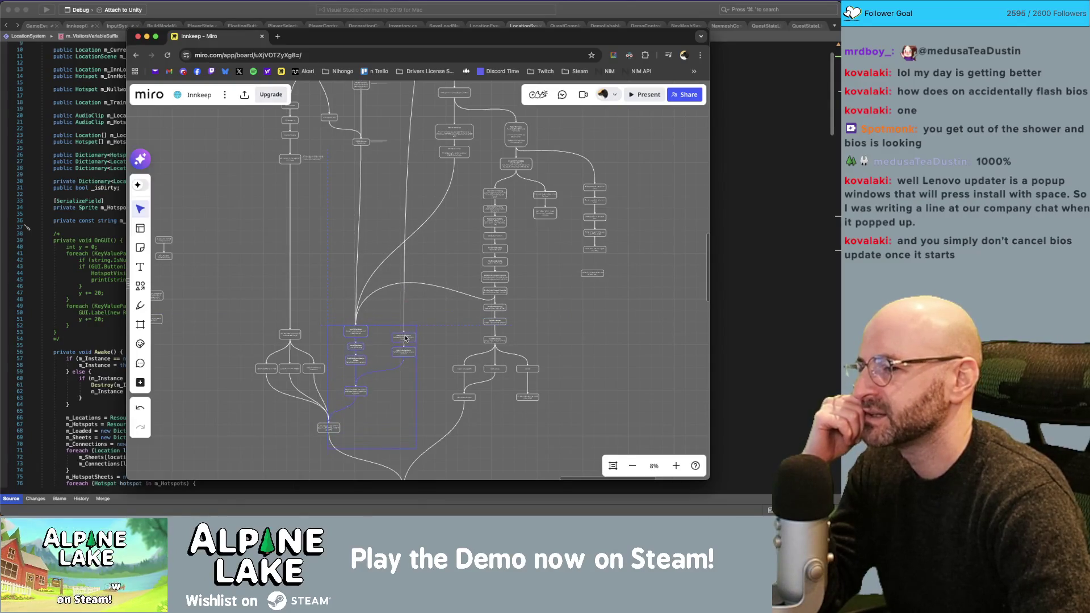
pyautogui.click(424, 293)
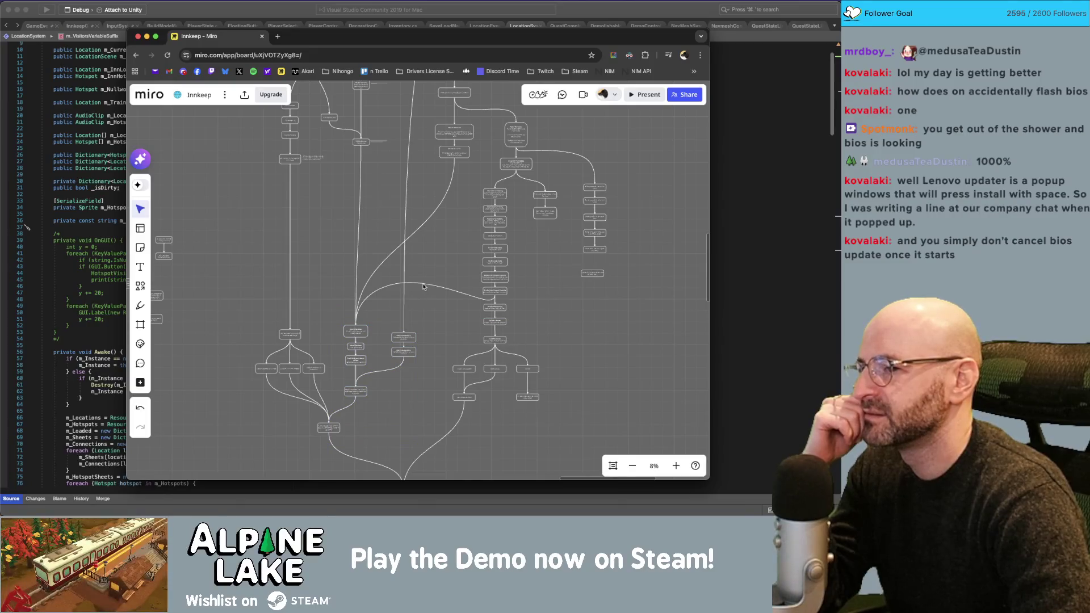
pyautogui.click(423, 286)
pyautogui.moveTo(420, 286); pyautogui.dragTo(373, 312)
pyautogui.click(443, 313)
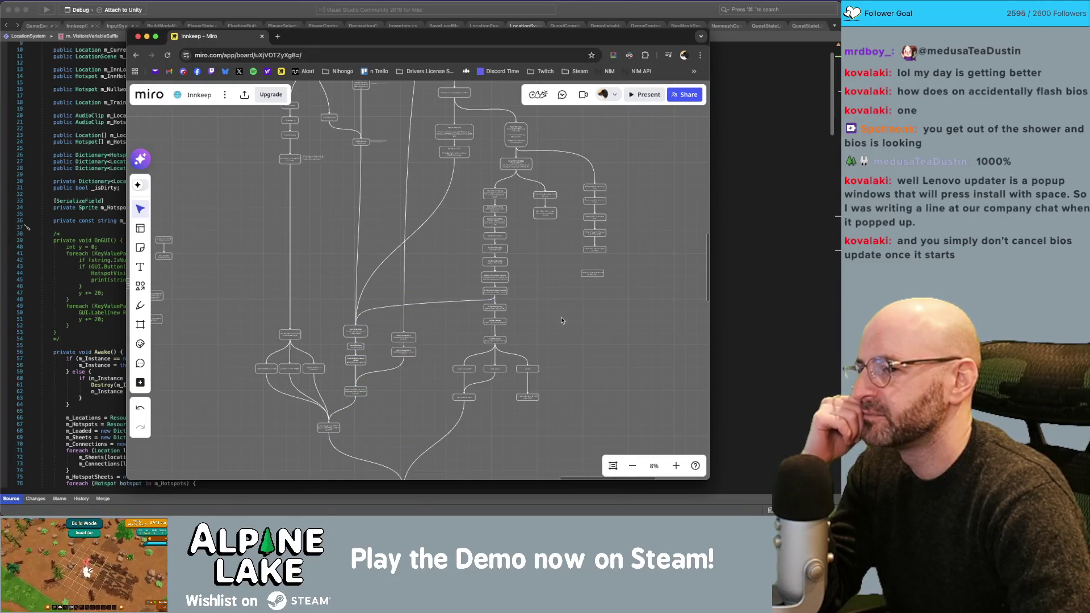
pyautogui.rightClick(426, 276)
pyautogui.click(423, 275)
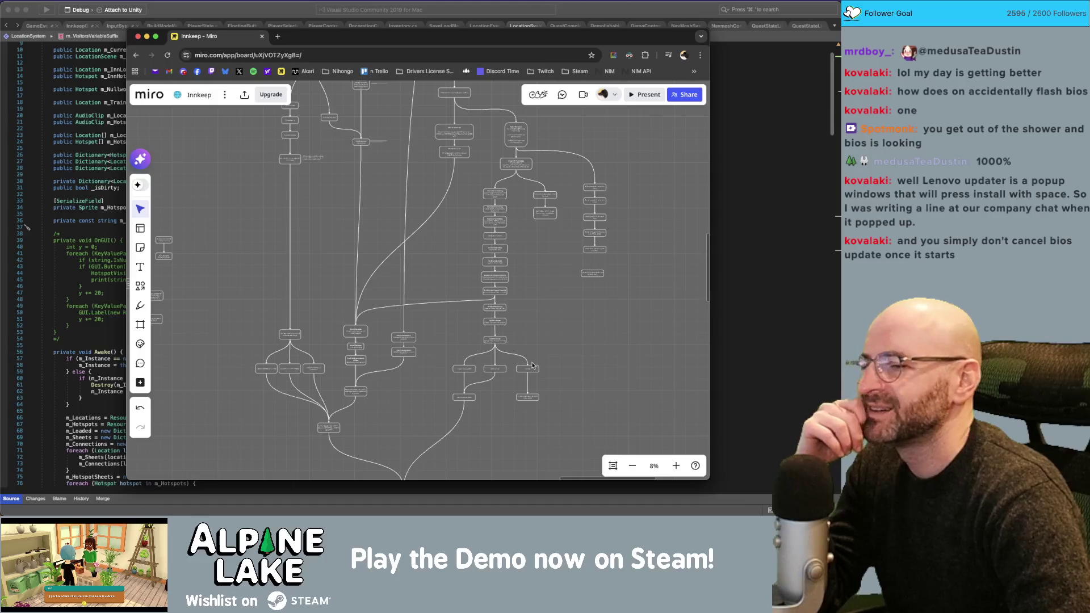
# Move the Bernie's Weekend At Alpine Lake frame beside The Friends You Make In College column.
pyautogui.scroll(-5, 556, 309)
pyautogui.scroll(-10, 556, 308)
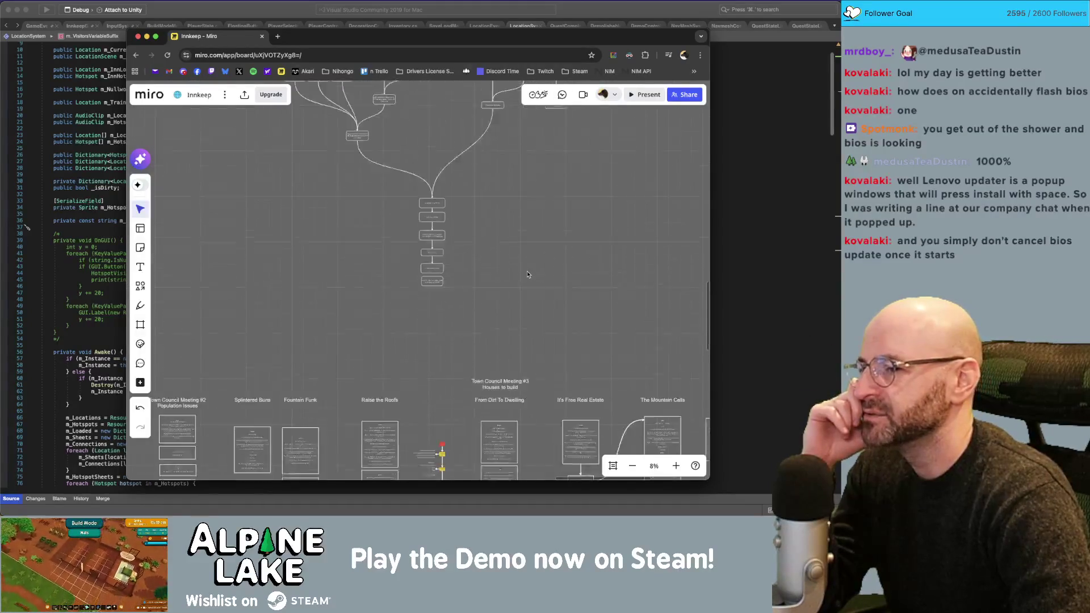
pyautogui.hscroll(10, 467, 255)
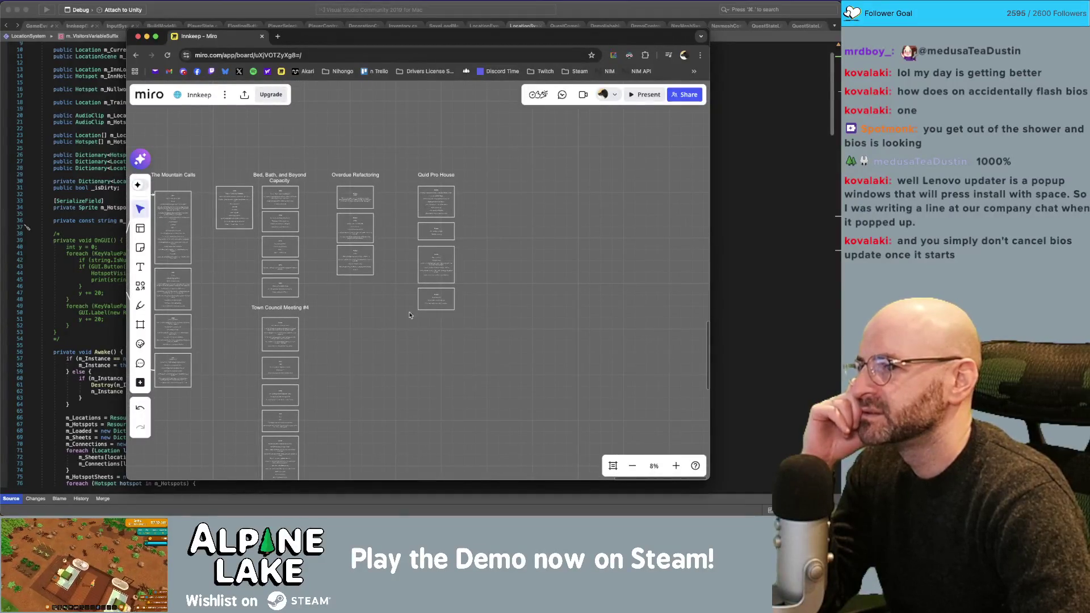
pyautogui.hscroll(-10, 390, 309)
pyautogui.scroll(-4, 389, 309)
pyautogui.scroll(-10, 463, 285)
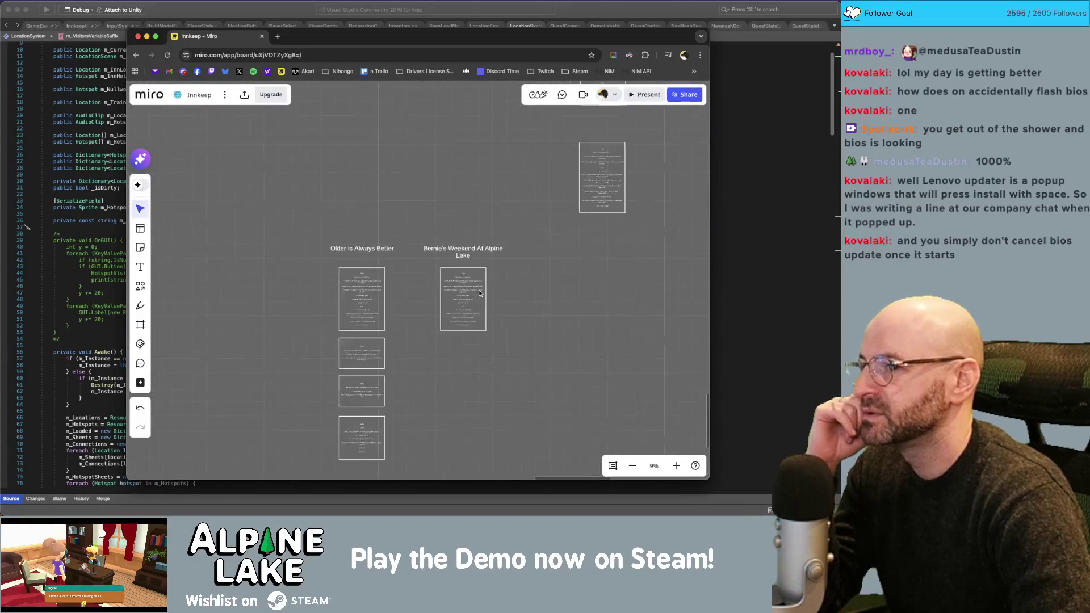
pyautogui.scroll(3, 479, 289)
pyautogui.scroll(-3, 390, 252)
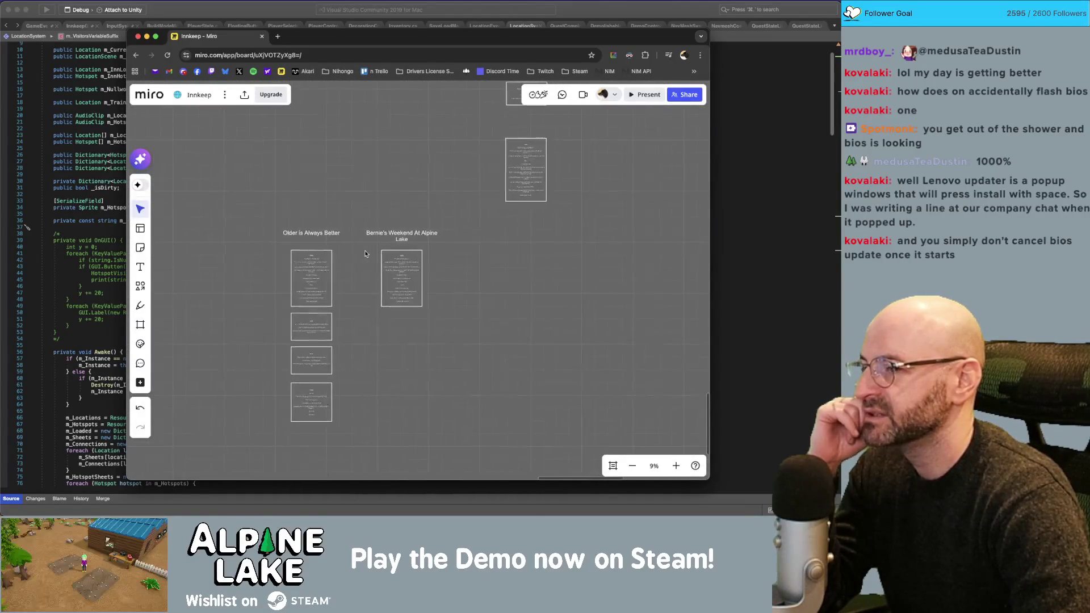
pyautogui.click(389, 316)
pyautogui.scroll(-2, 343, 321)
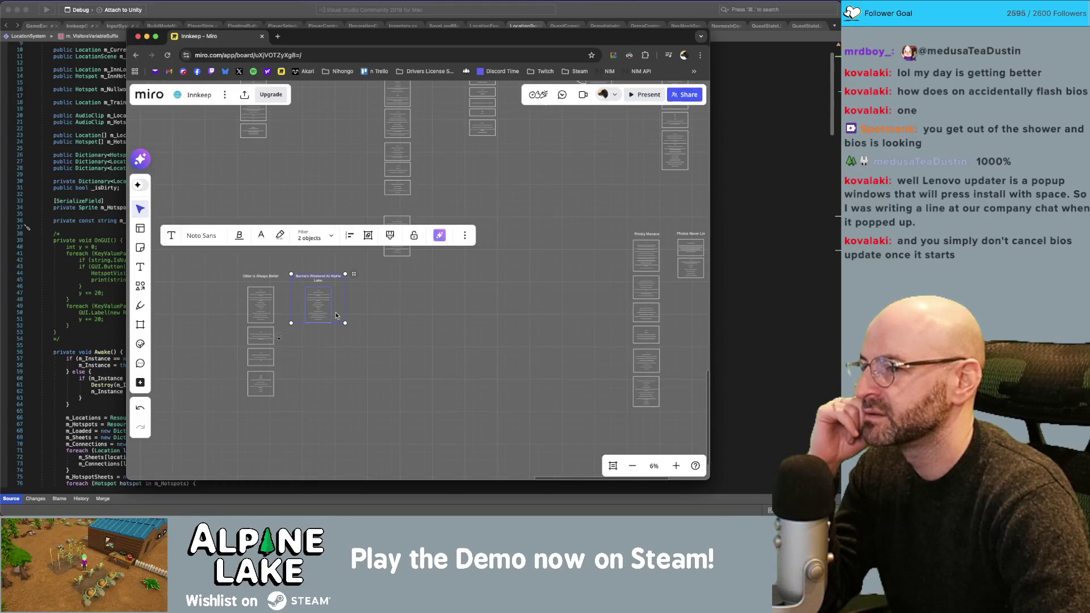
pyautogui.moveTo(343, 321); pyautogui.dragTo(540, 344)
pyautogui.hscroll(5, 454, 340)
pyautogui.moveTo(346, 348)
pyautogui.mouseDown()
pyautogui.moveTo(684, 343)
pyautogui.moveTo(633, 282)
pyautogui.mouseUp()
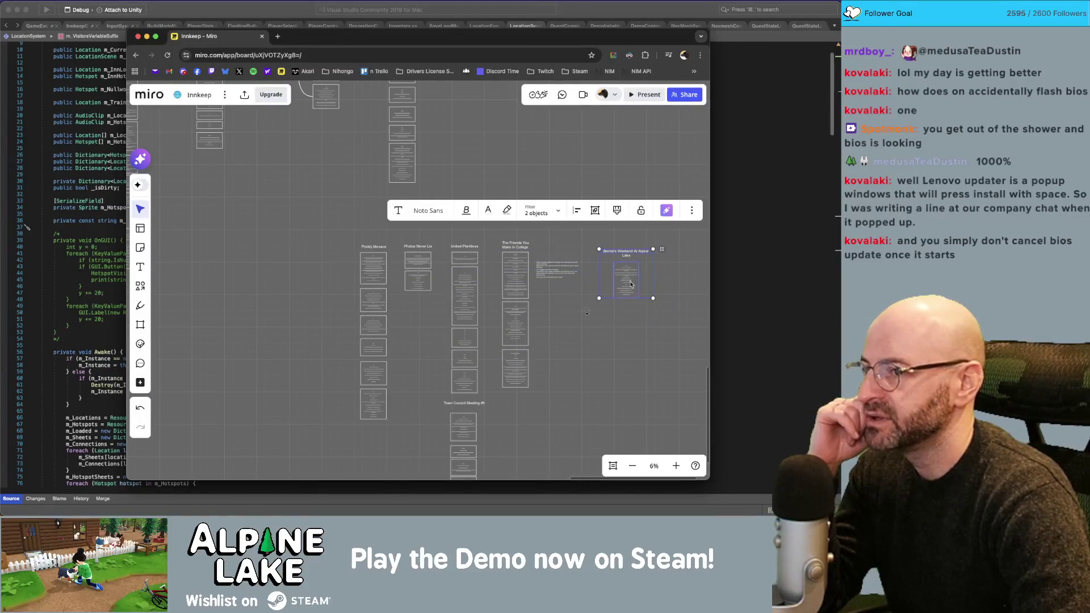
pyautogui.scroll(5, 633, 282)
pyautogui.moveTo(570, 311); pyautogui.dragTo(545, 289)
pyautogui.scroll(3, 568, 290)
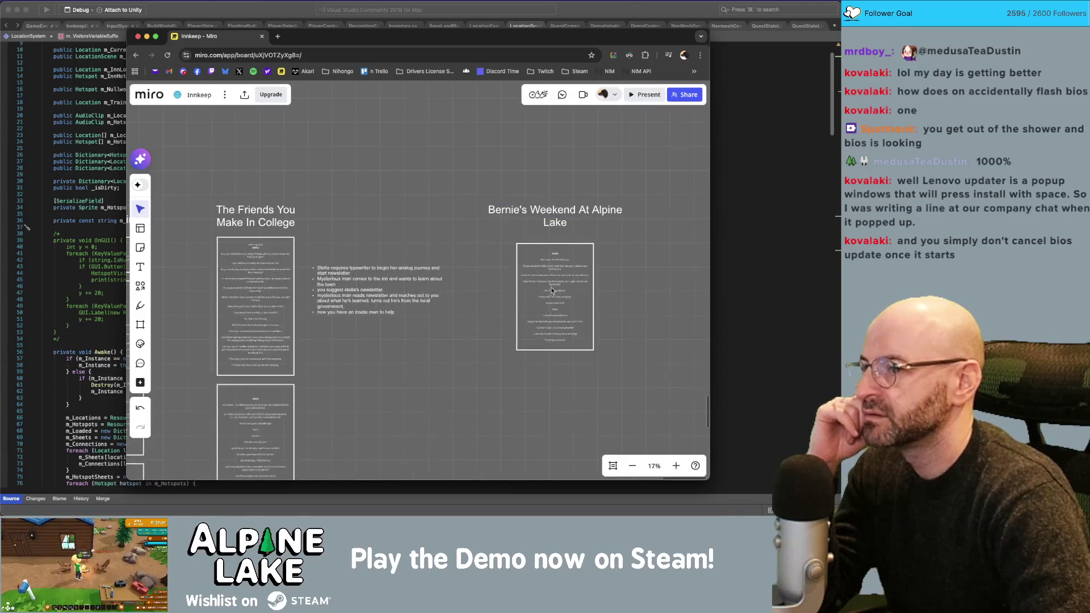
# Retitle the frame's letter note to LETTER FROM BERNIE.
pyautogui.click(550, 284)
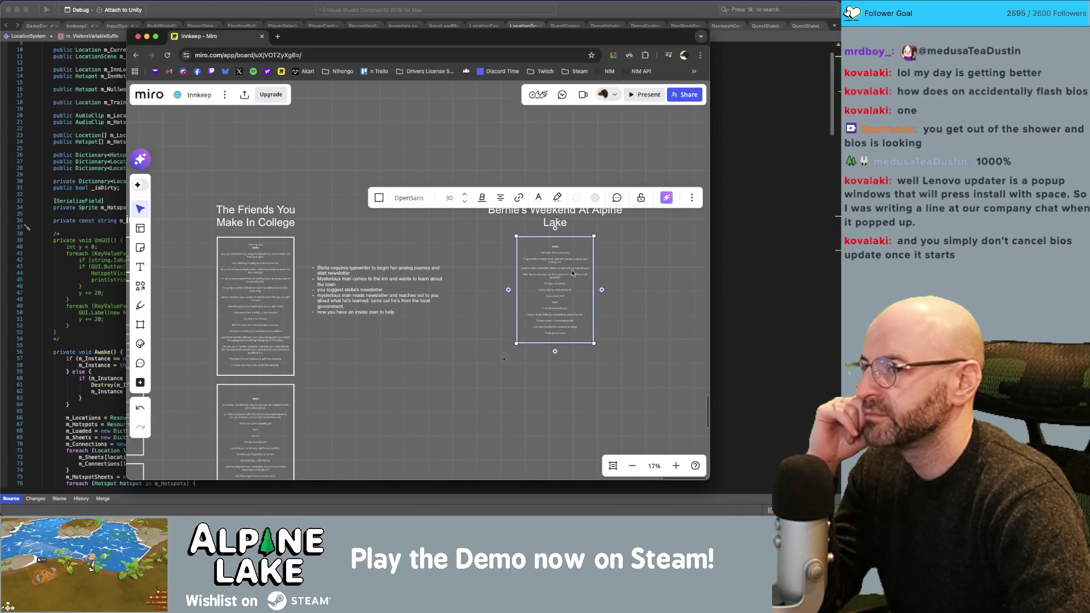
pyautogui.hscroll(3, 572, 273)
pyautogui.scroll(3, 530, 275)
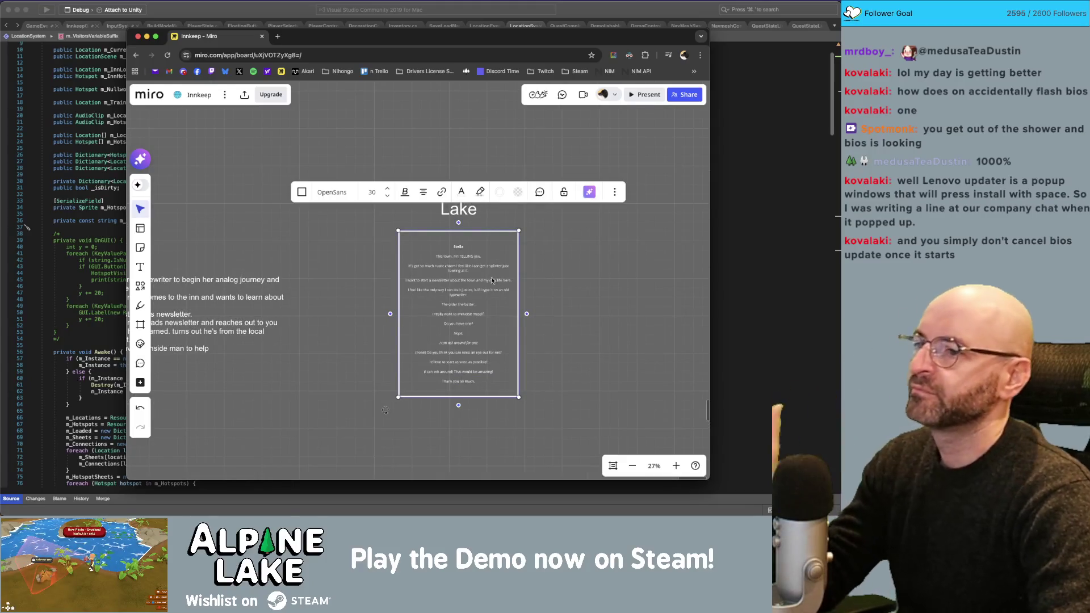
pyautogui.click(464, 256)
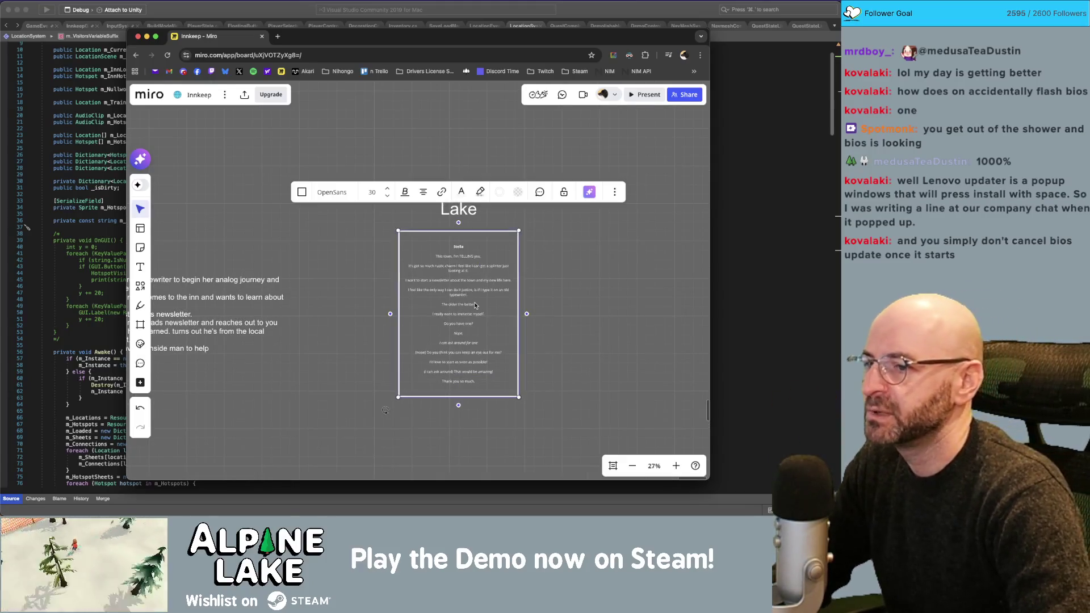
pyautogui.doubleClick(457, 243)
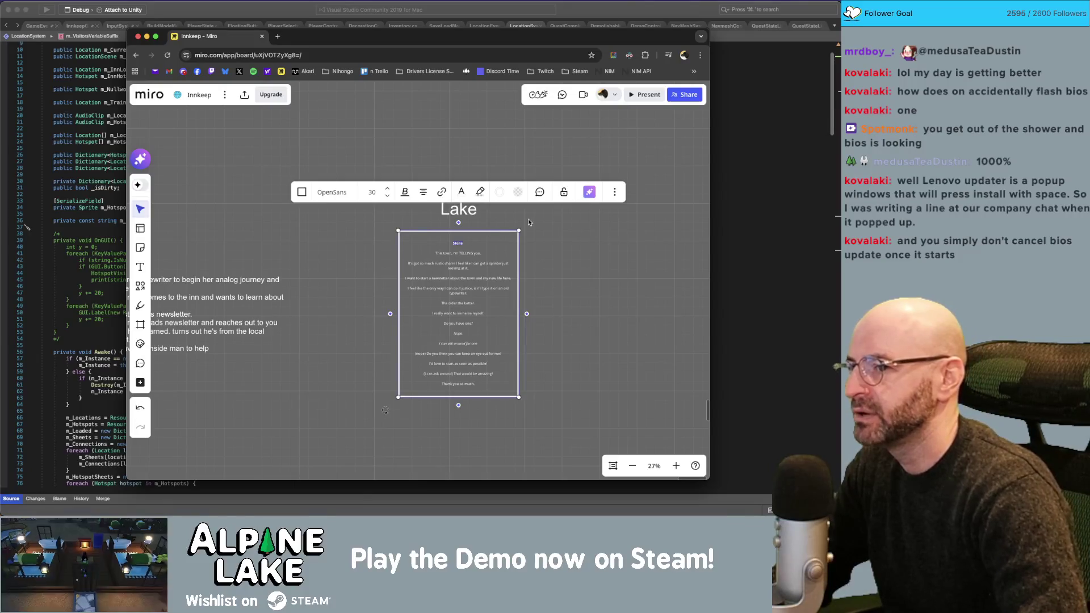
pyautogui.write('LETTER FROM BERNIE')
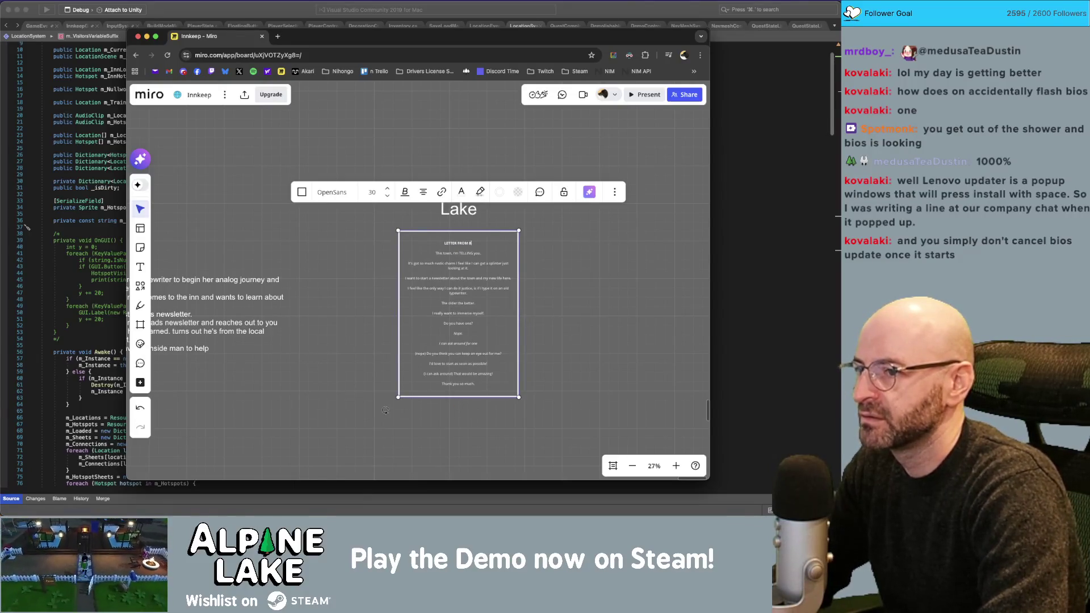
pyautogui.press('Escape')
pyautogui.click(550, 230)
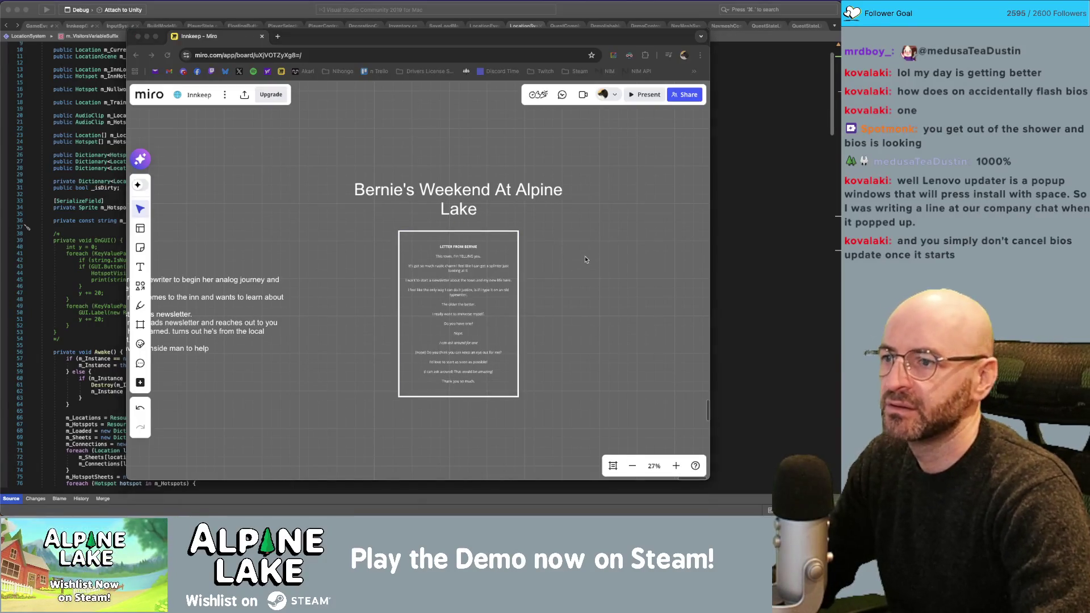
pyautogui.press('super+Tab')
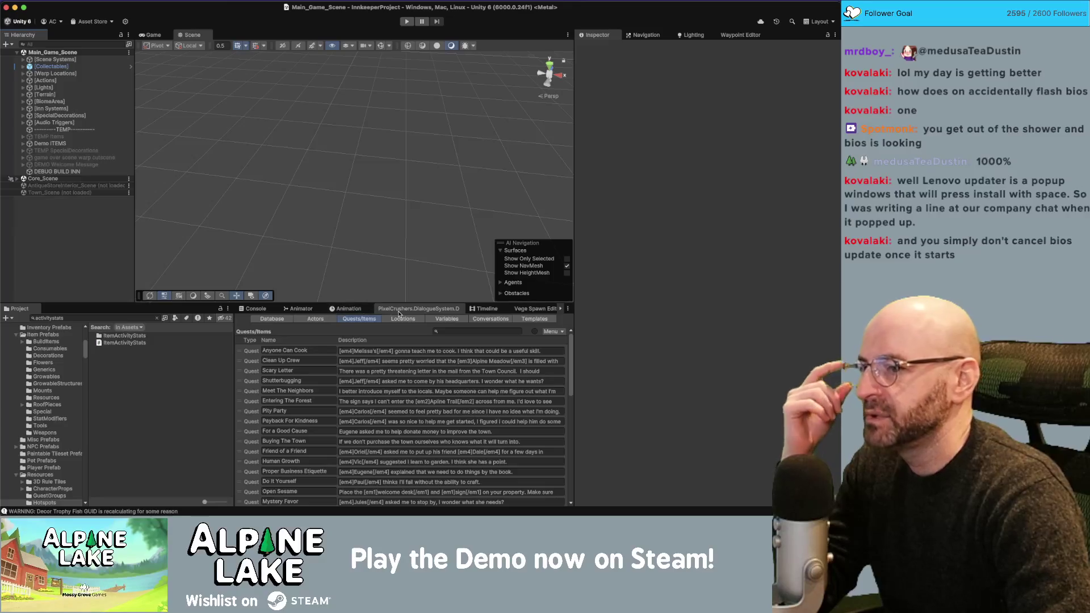
# Show the dialogue database's Actors list and inspect Guest/River, described as 'Editor Friend'.
pyautogui.click(315, 318)
pyautogui.scroll(-10, 291, 416)
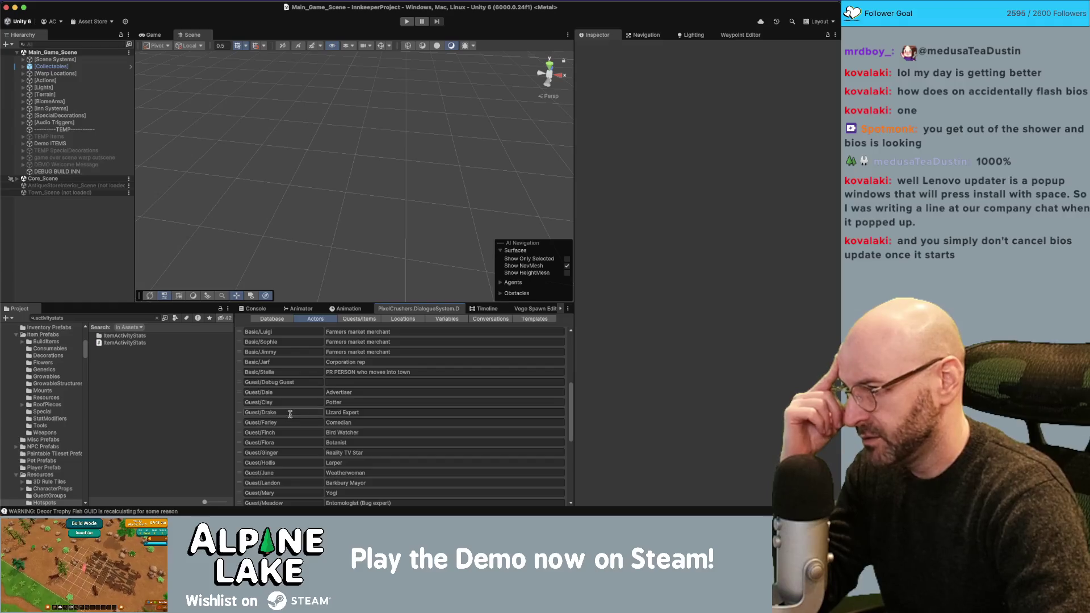
pyautogui.scroll(-3, 290, 416)
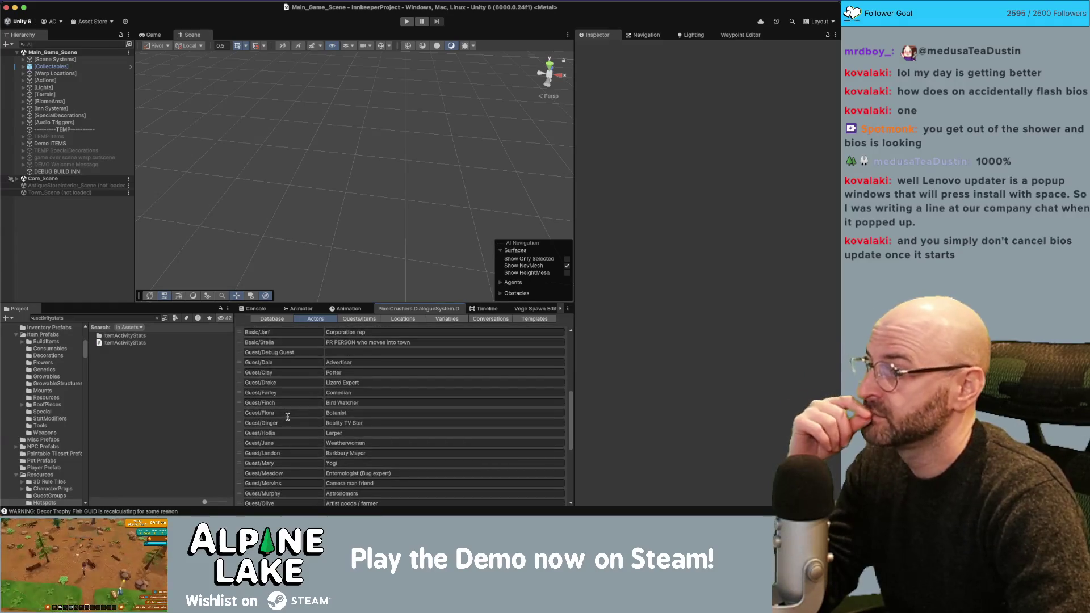
pyautogui.scroll(-3, 287, 417)
pyautogui.scroll(-3, 288, 416)
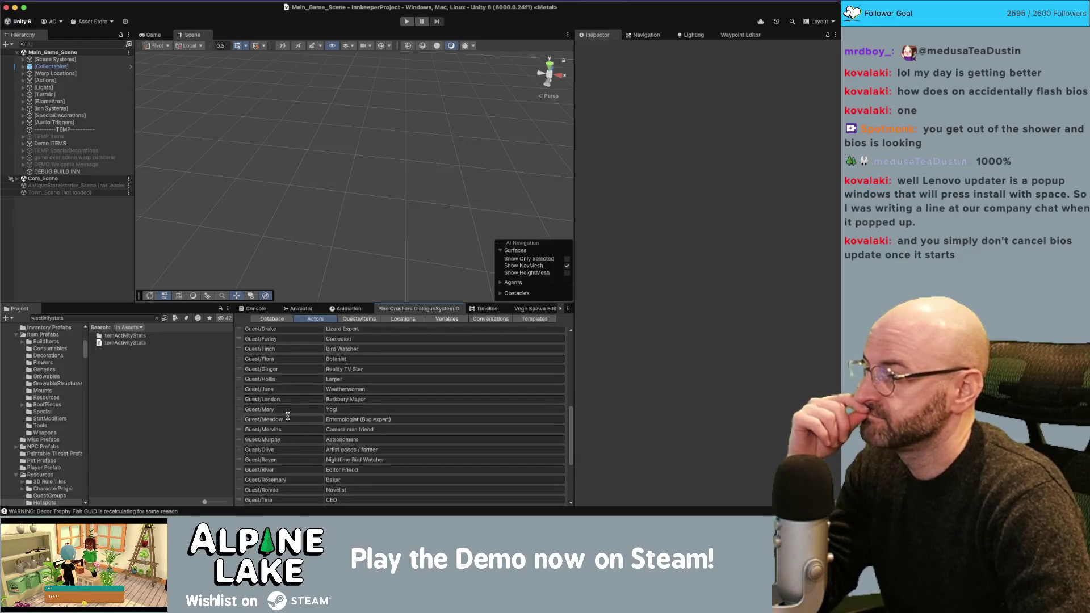
pyautogui.click(270, 469)
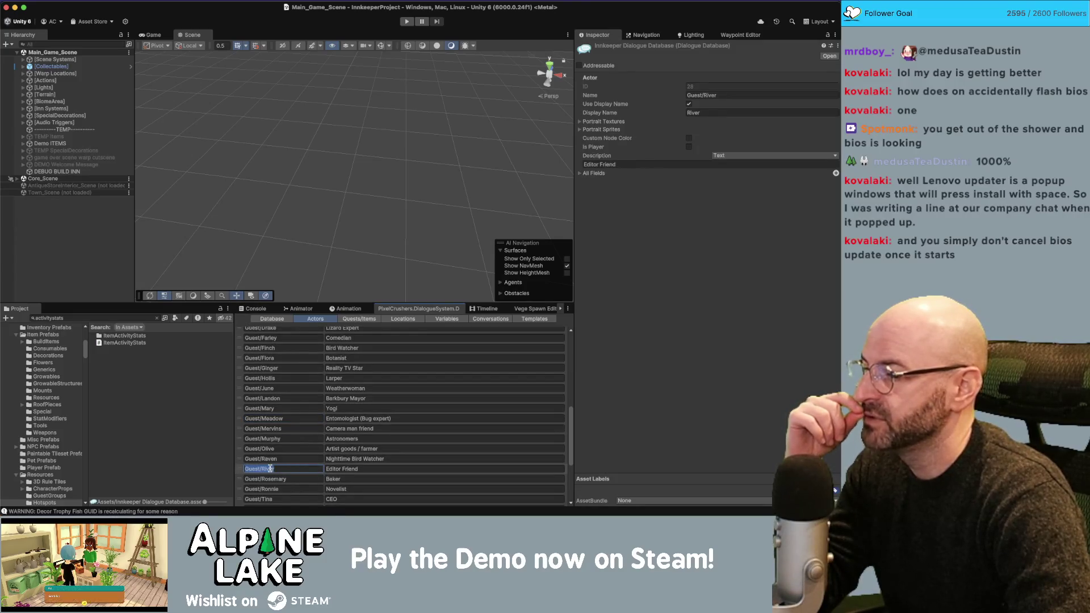
pyautogui.doubleClick(270, 468)
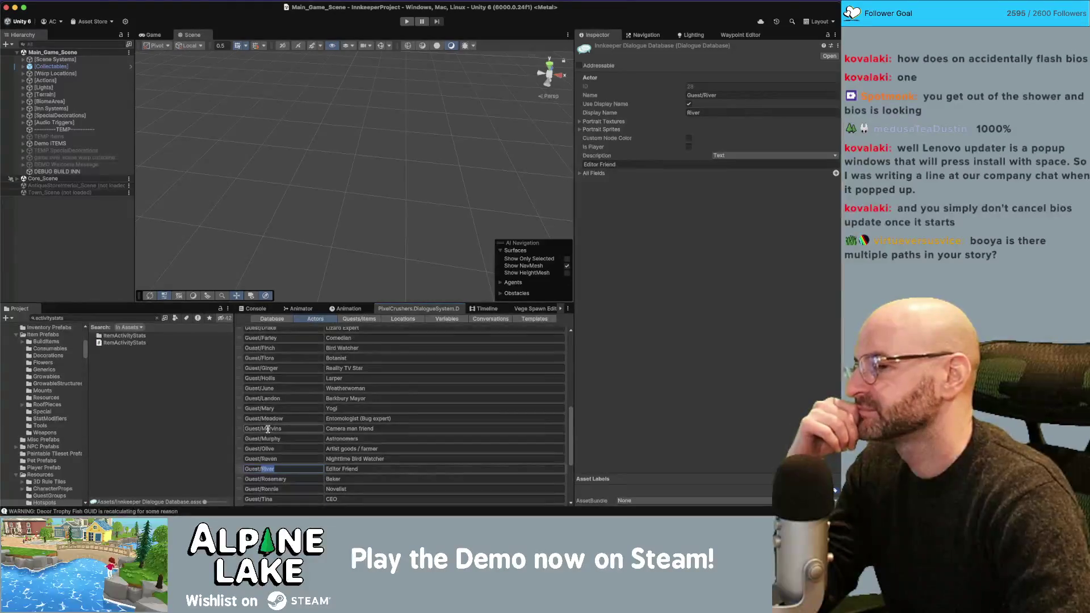
pyautogui.scroll(3, 267, 429)
pyautogui.scroll(1, 267, 431)
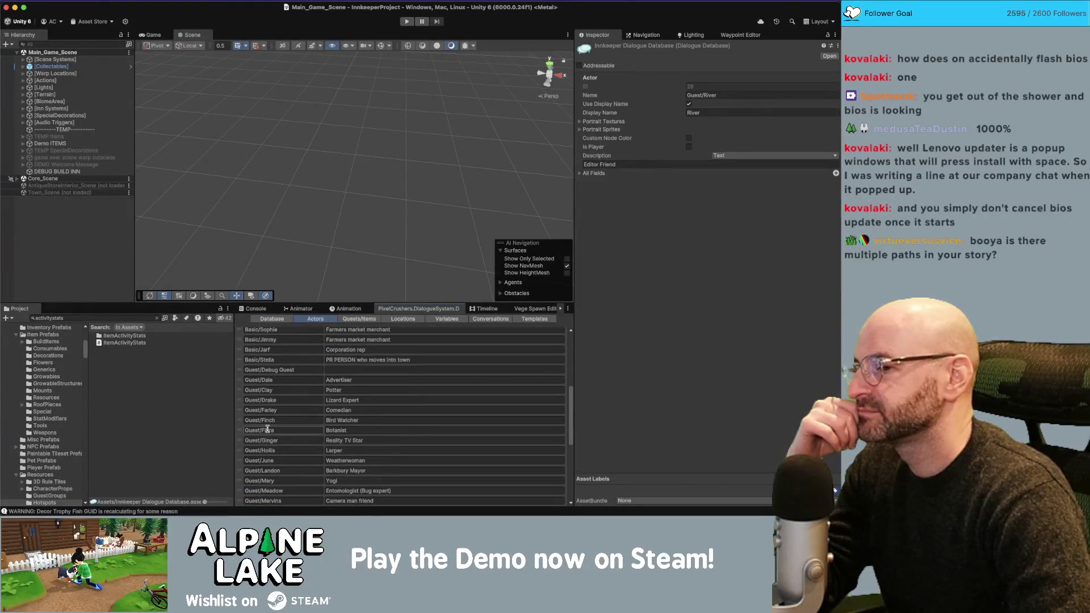
pyautogui.scroll(1, 268, 431)
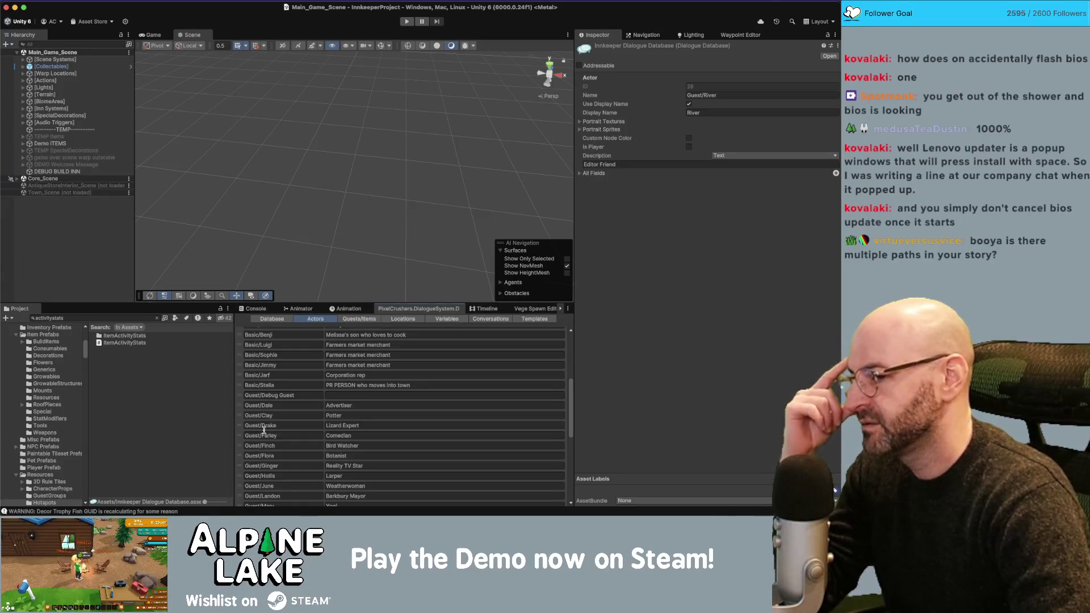
pyautogui.scroll(-2, 264, 430)
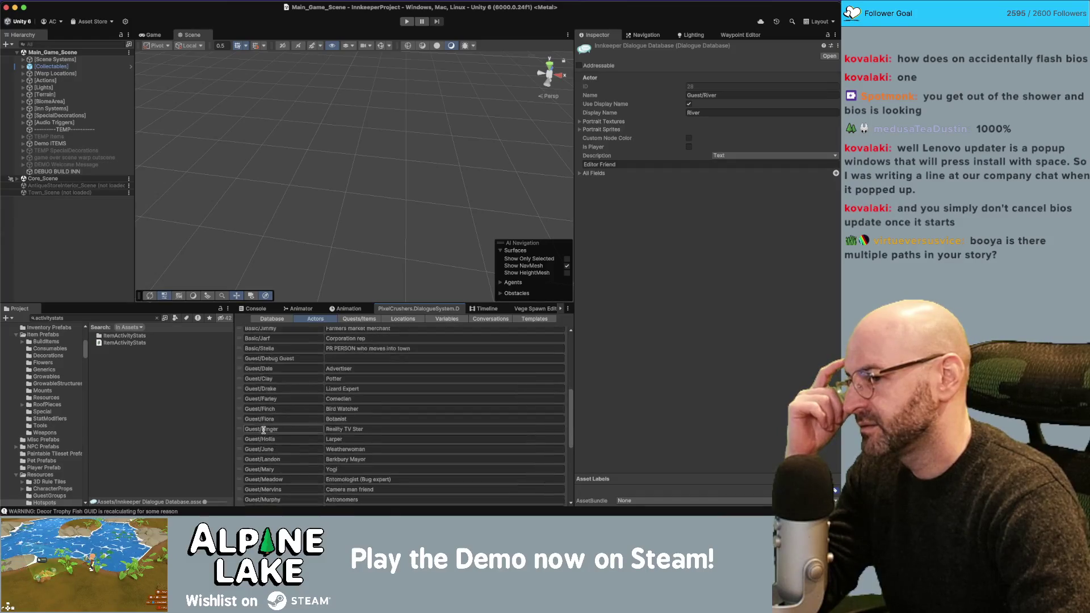
pyautogui.scroll(-1, 263, 430)
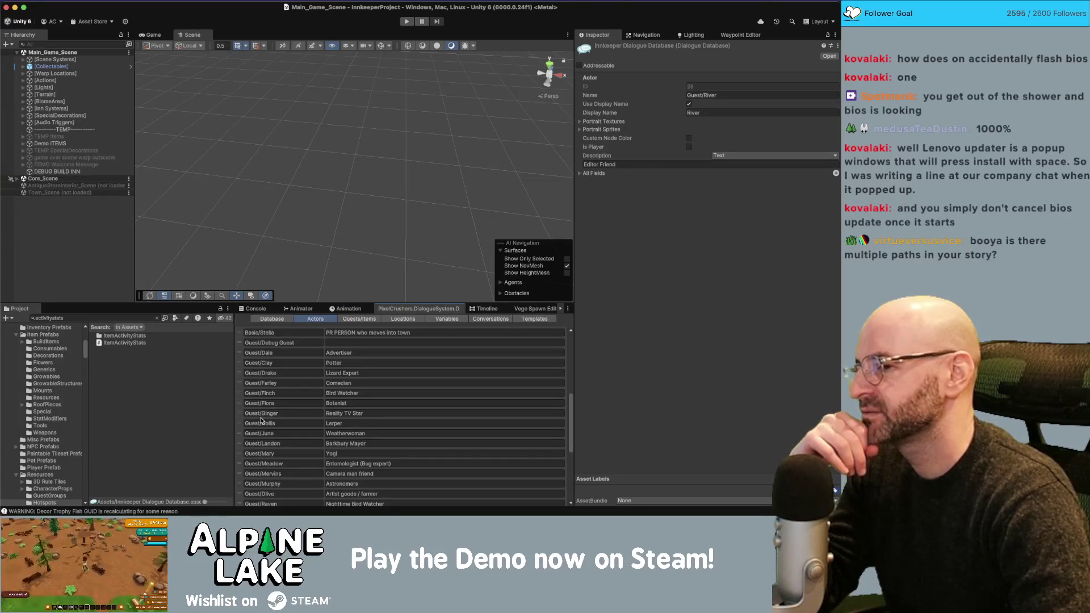
pyautogui.scroll(-5, 262, 420)
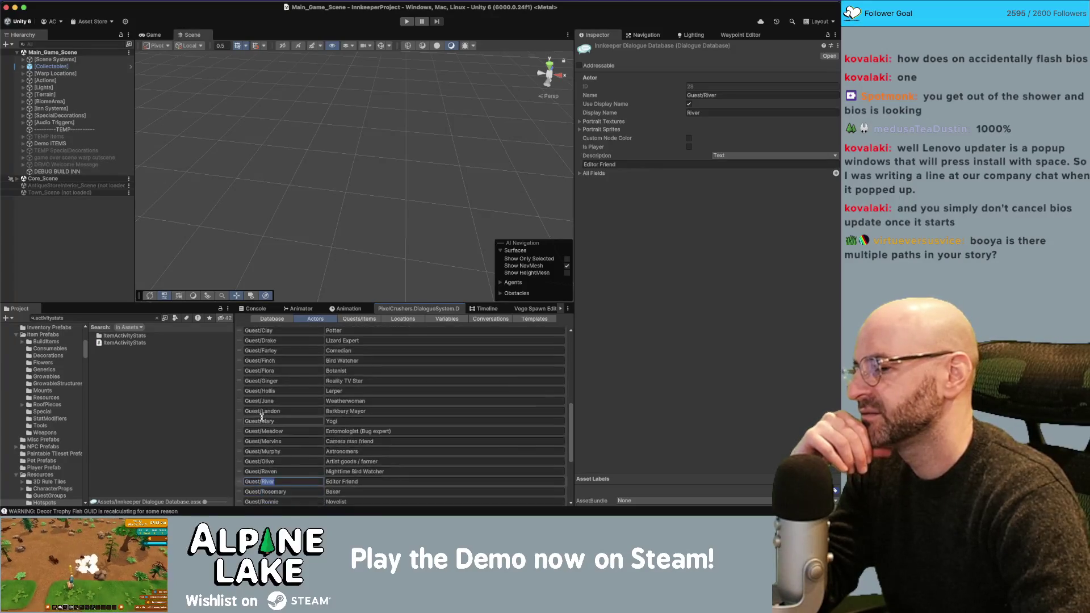
# Inspect Guest/Murphy's details, then deselect it and scroll through the guest actors.
pyautogui.click(264, 418)
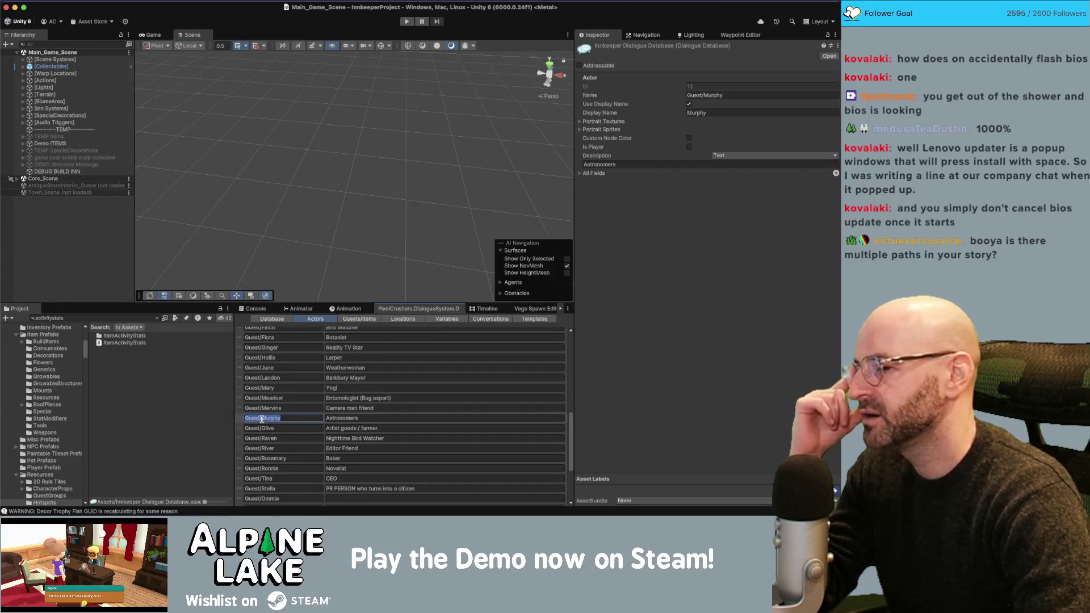
pyautogui.click(229, 407)
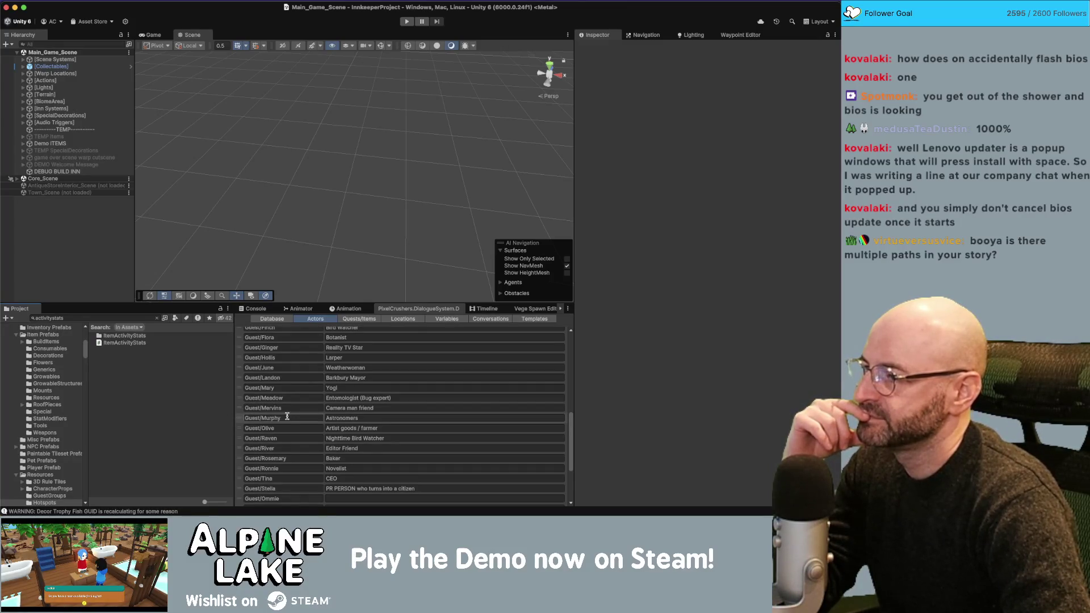
pyautogui.scroll(4, 279, 415)
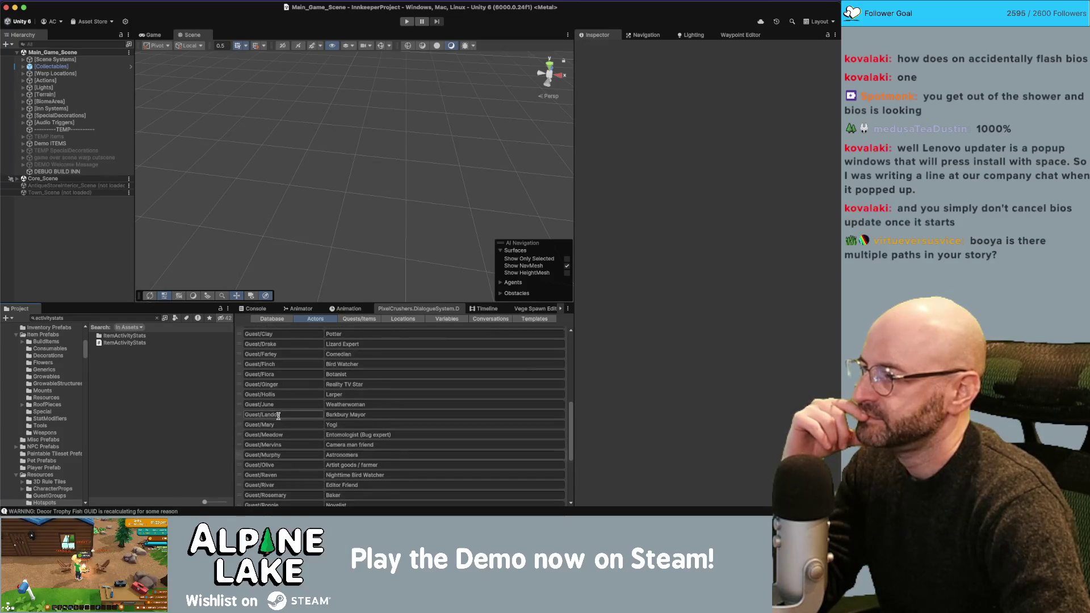
pyautogui.scroll(-10, 279, 415)
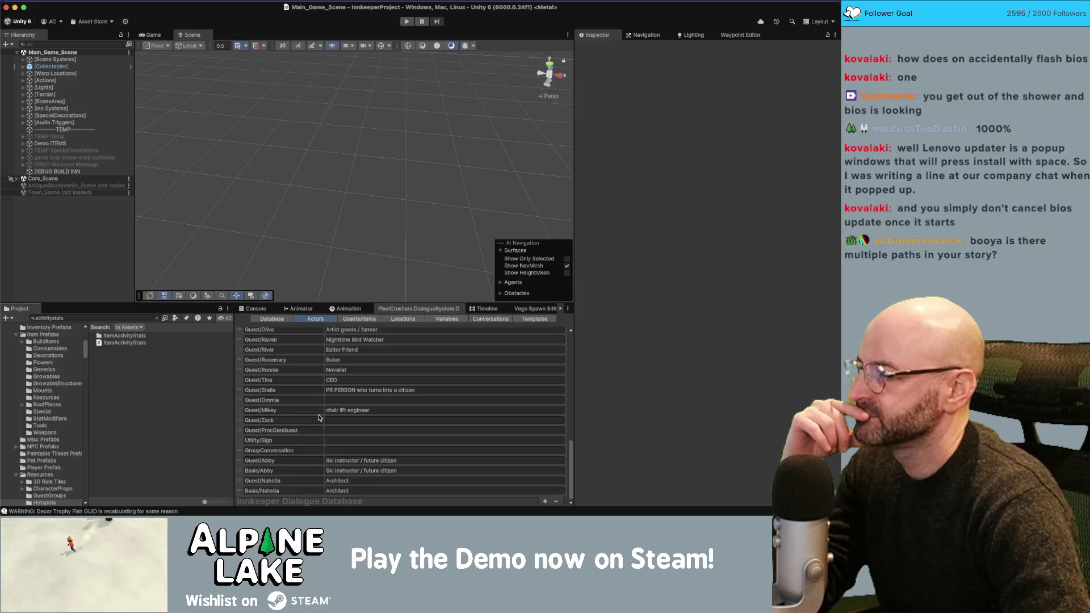
# After checking Guest/Zack, show Guest/Landon, the 'Barkbury Mayor', in the Inspector.
pyautogui.click(272, 421)
pyautogui.doubleClick(272, 420)
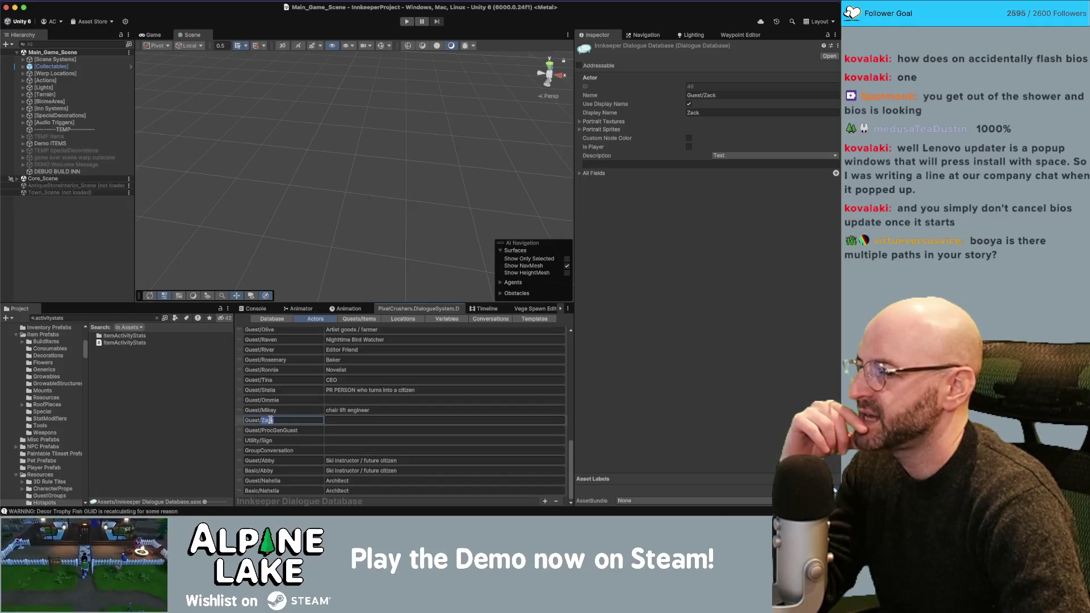
pyautogui.scroll(4, 270, 421)
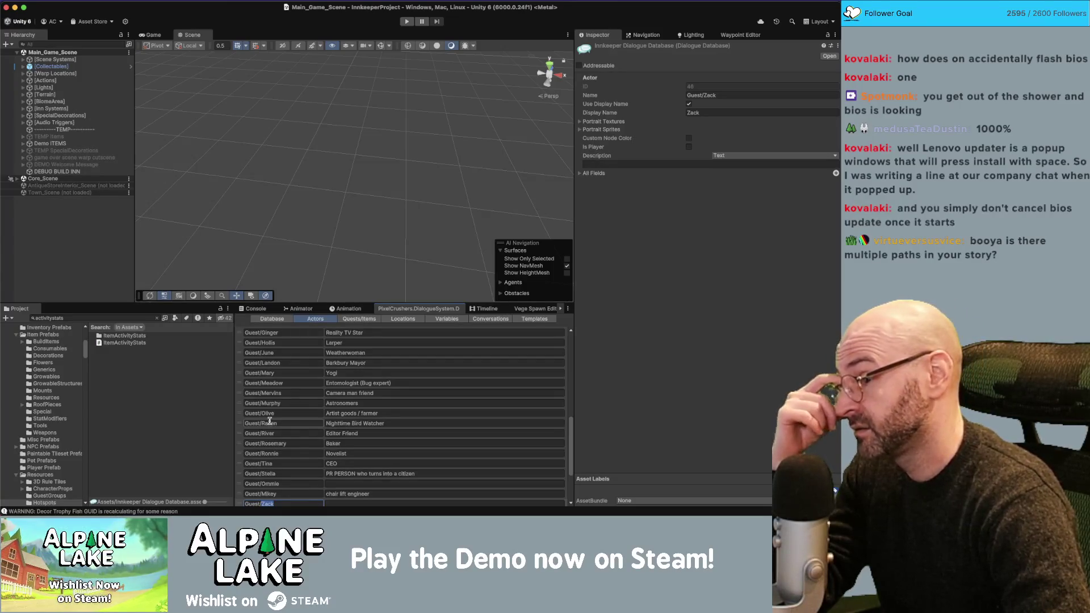
pyautogui.scroll(4, 269, 421)
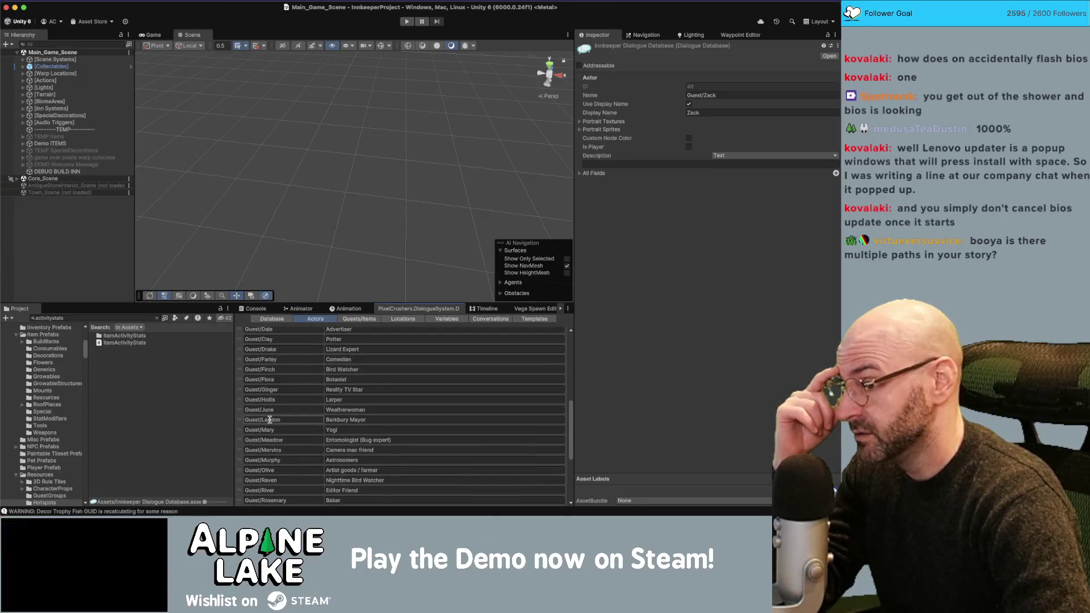
pyautogui.scroll(2, 269, 419)
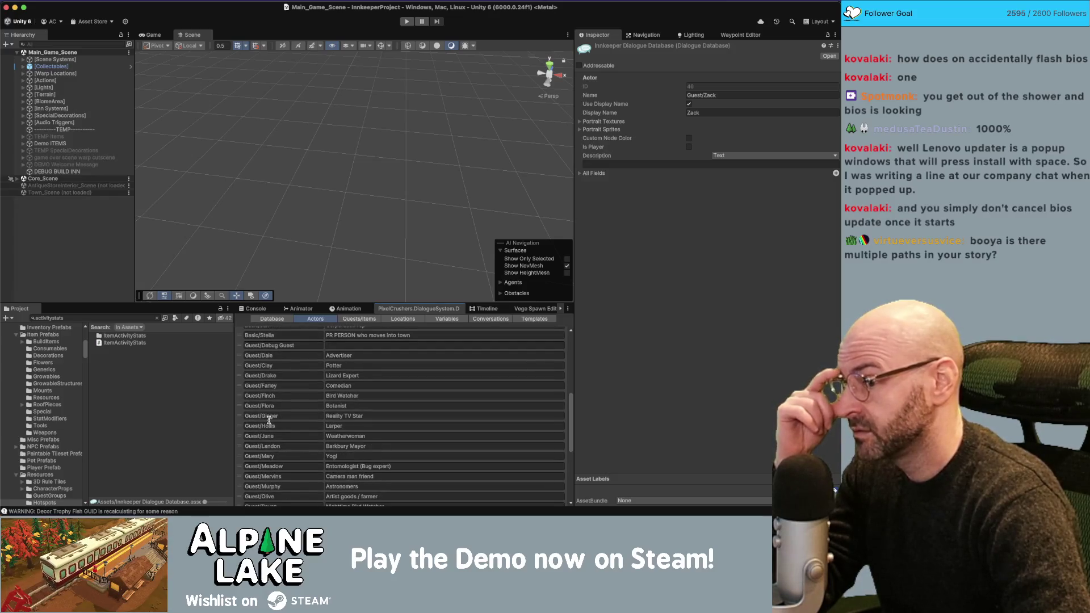
pyautogui.scroll(-3, 269, 420)
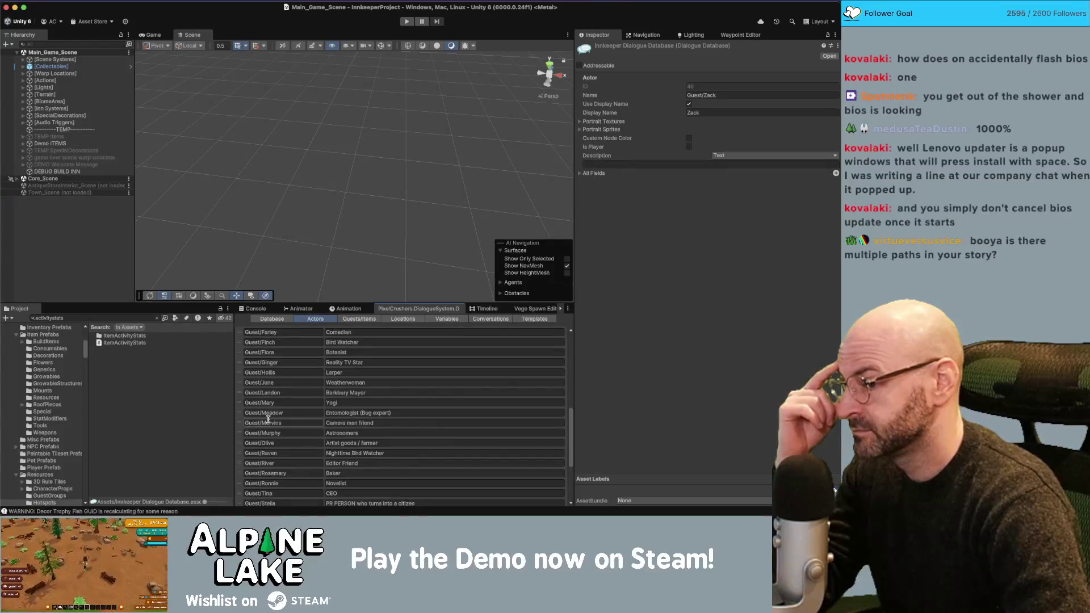
pyautogui.scroll(-1, 268, 418)
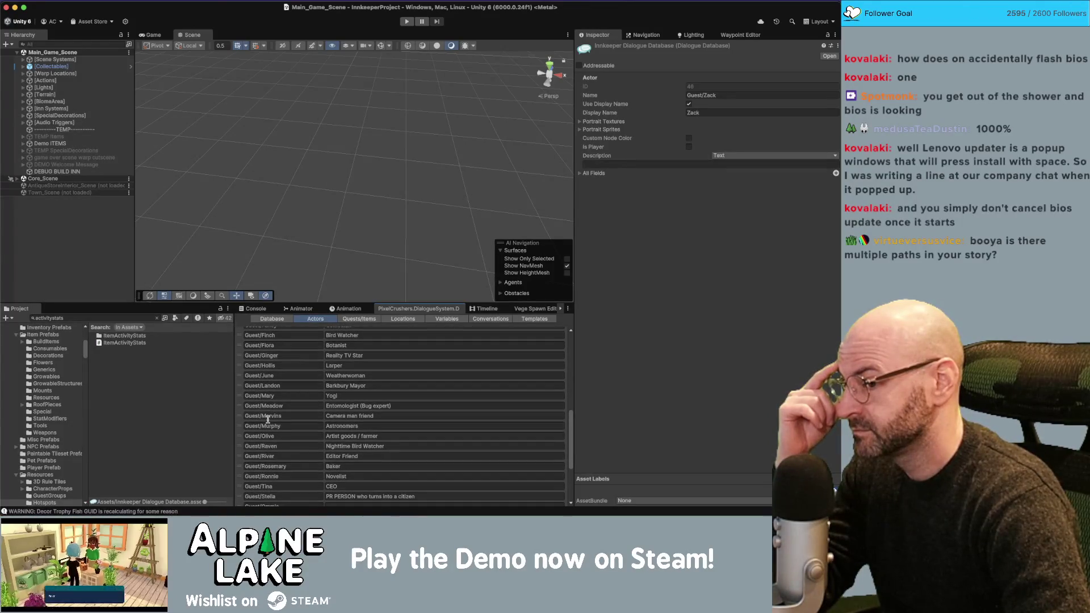
pyautogui.scroll(-1, 268, 418)
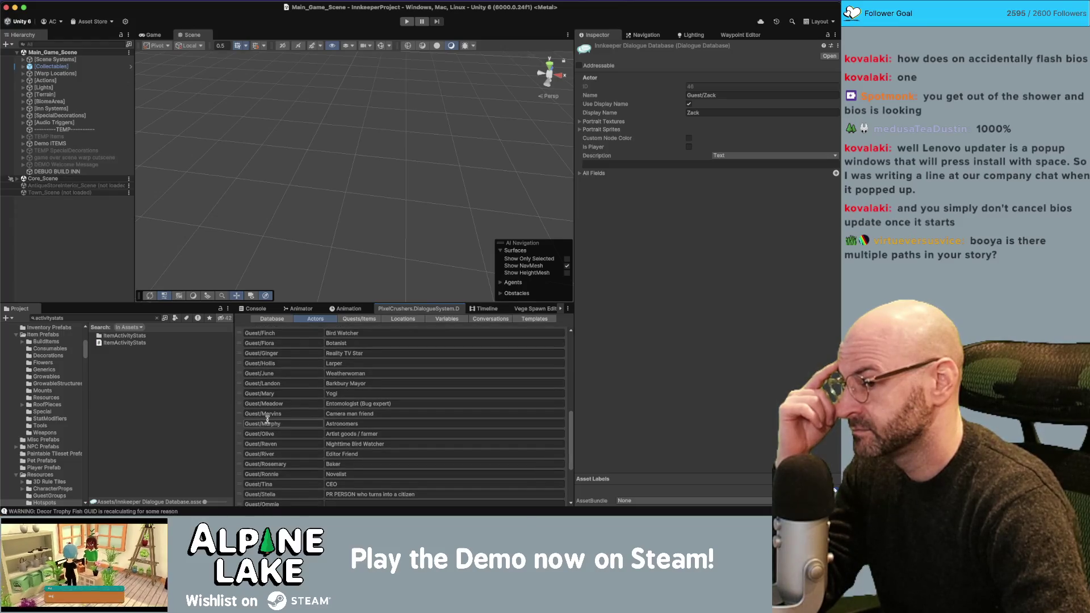
pyautogui.scroll(3, 268, 419)
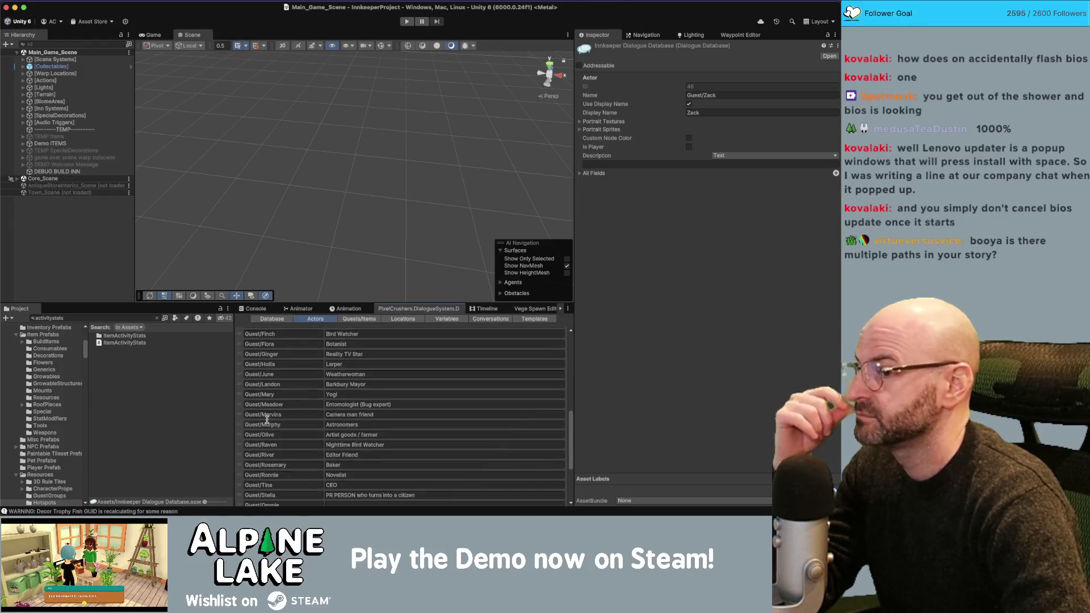
pyautogui.doubleClick(270, 430)
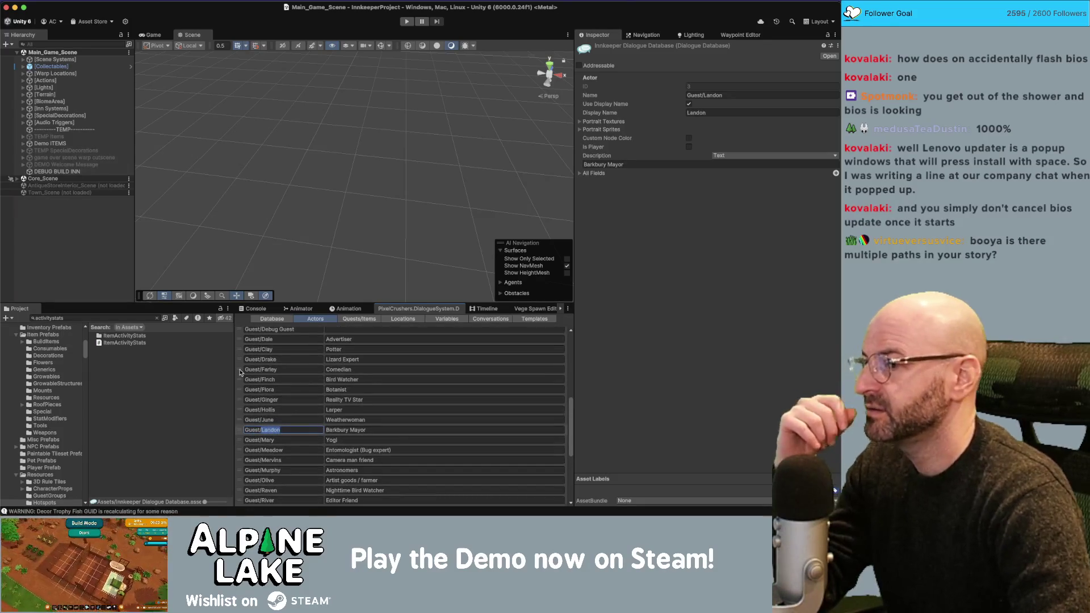
pyautogui.rightClick(112, 319)
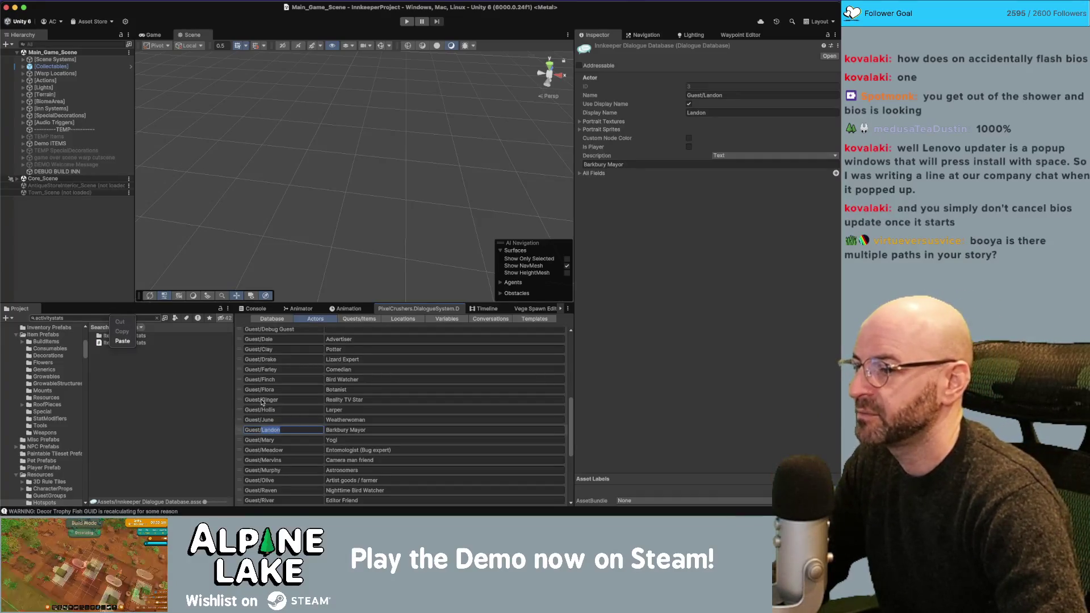
# Search project assets for 'landon' and review the Gifts list of Landon Dock Rewards.
pyautogui.press('Escape')
pyautogui.click(72, 316)
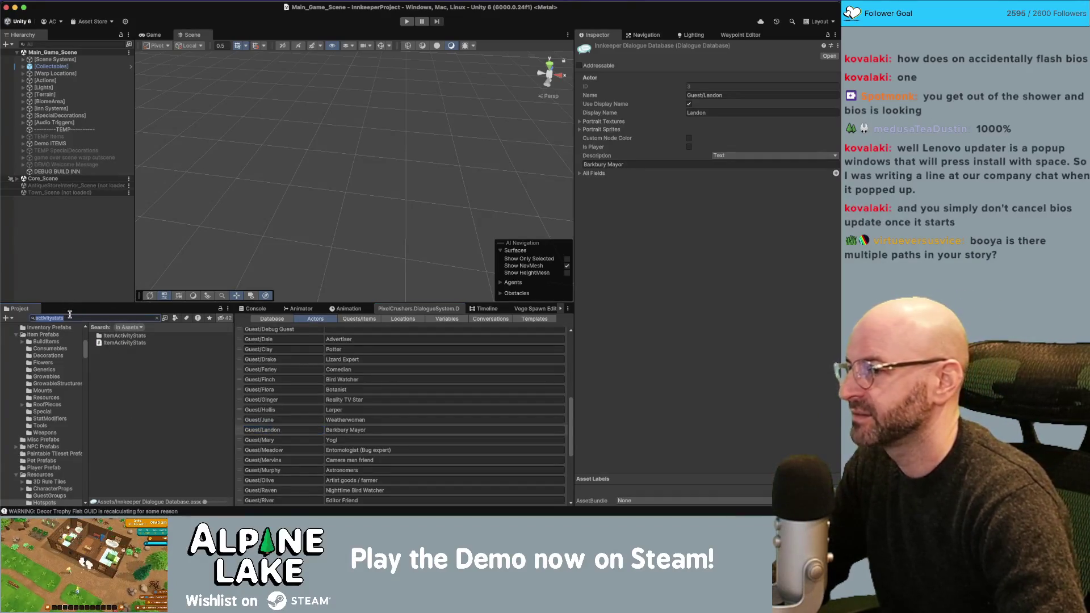
pyautogui.write('landon')
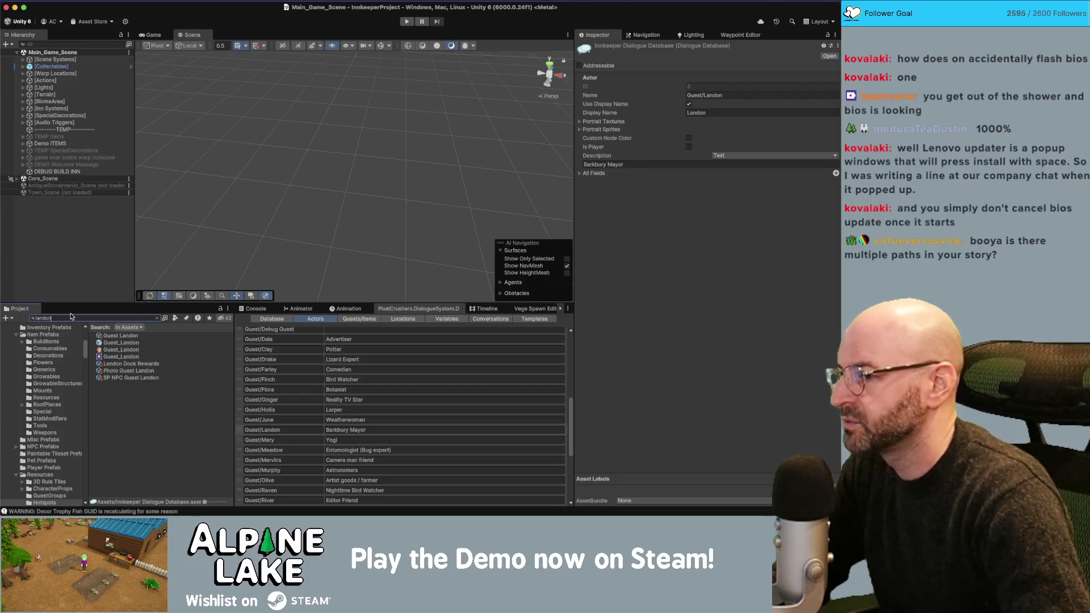
pyautogui.click(108, 363)
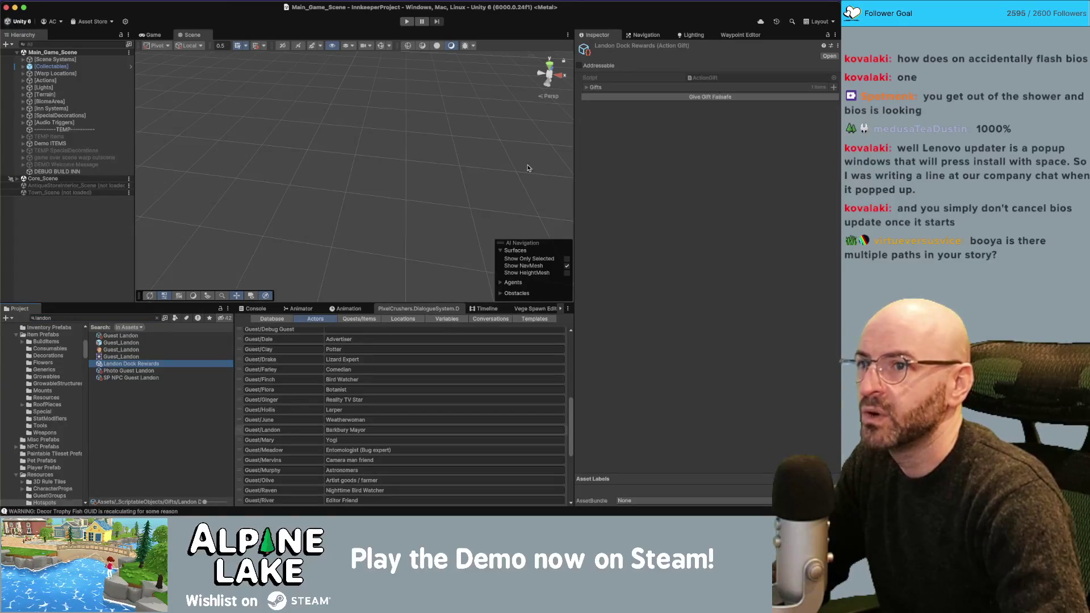
pyautogui.click(586, 88)
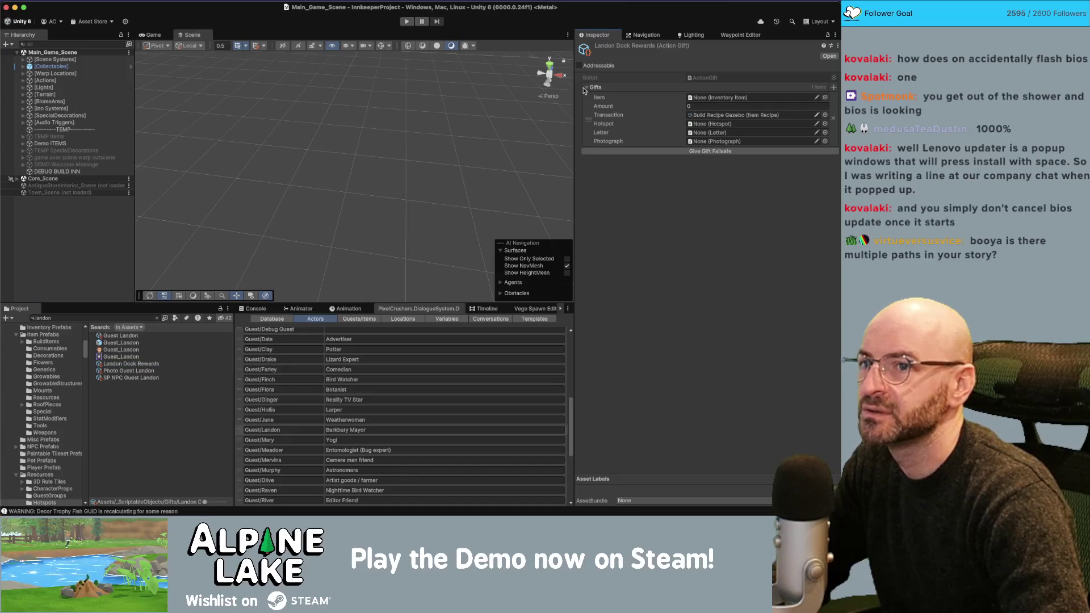
pyautogui.click(586, 88)
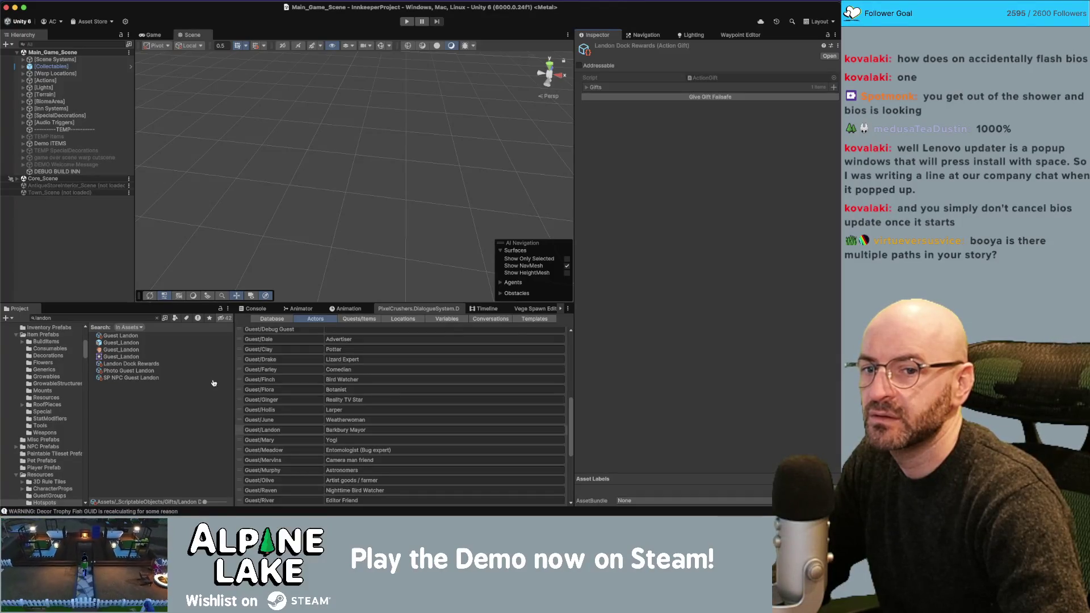
pyautogui.press('super+Tab')
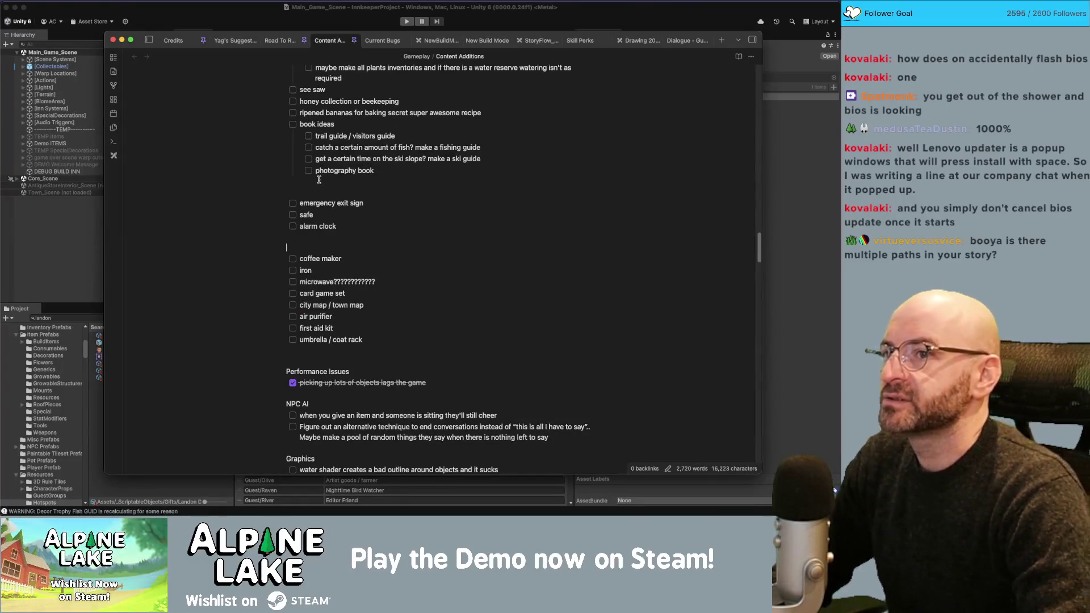
# In the Dialogue - Guests note, insert 'to' so Landon's line reads 'I came to speak to Eugene'.
pyautogui.click(680, 43)
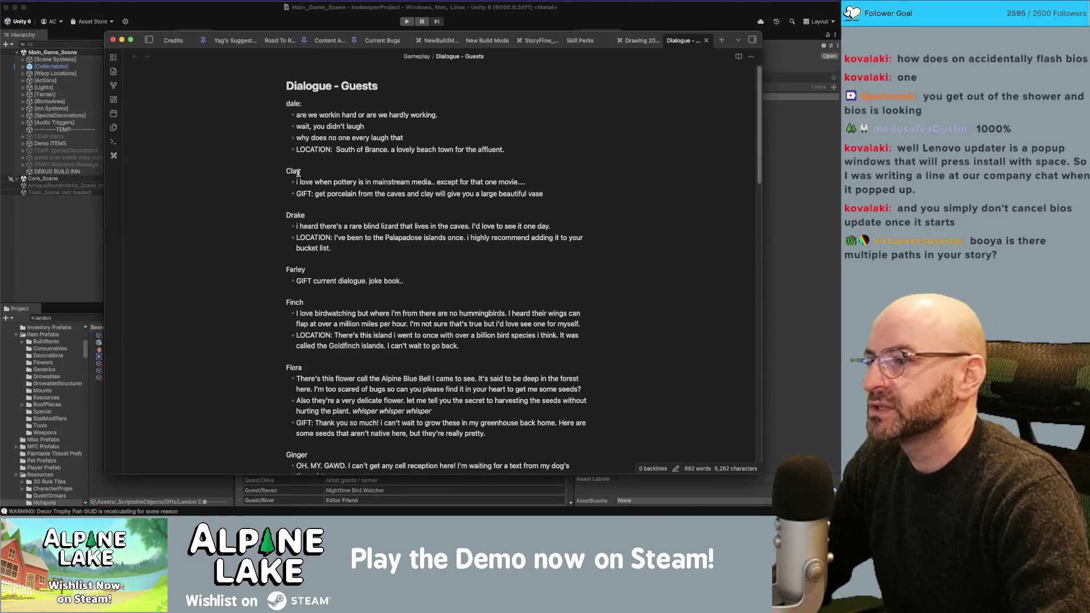
pyautogui.scroll(-5, 319, 215)
pyautogui.scroll(-10, 319, 216)
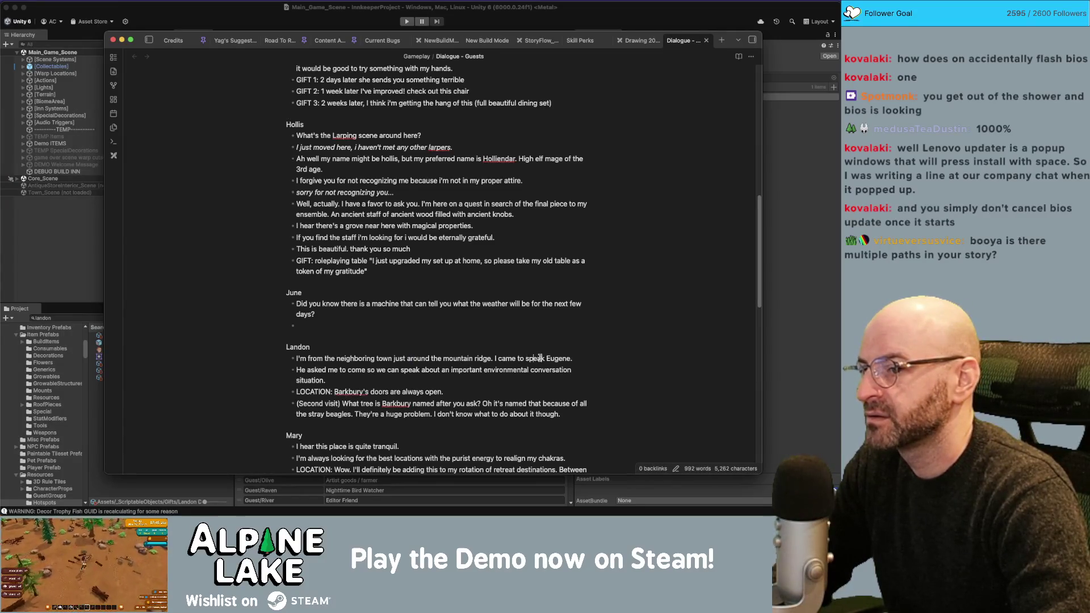
pyautogui.write('to')
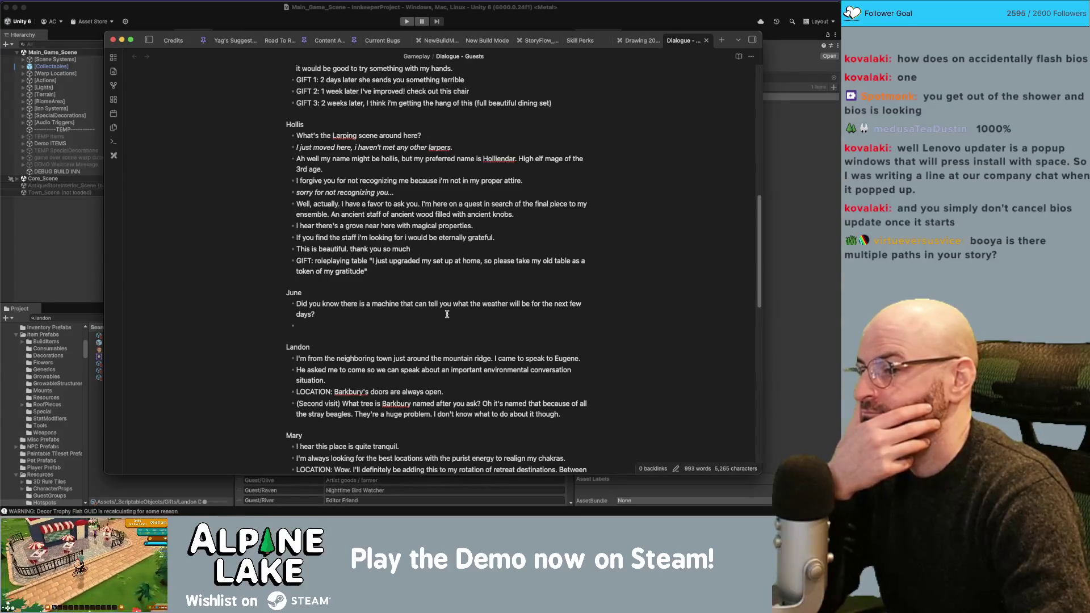
# Review the remaining guest dialogue entries, then go back to Unity.
pyautogui.scroll(-2, 535, 366)
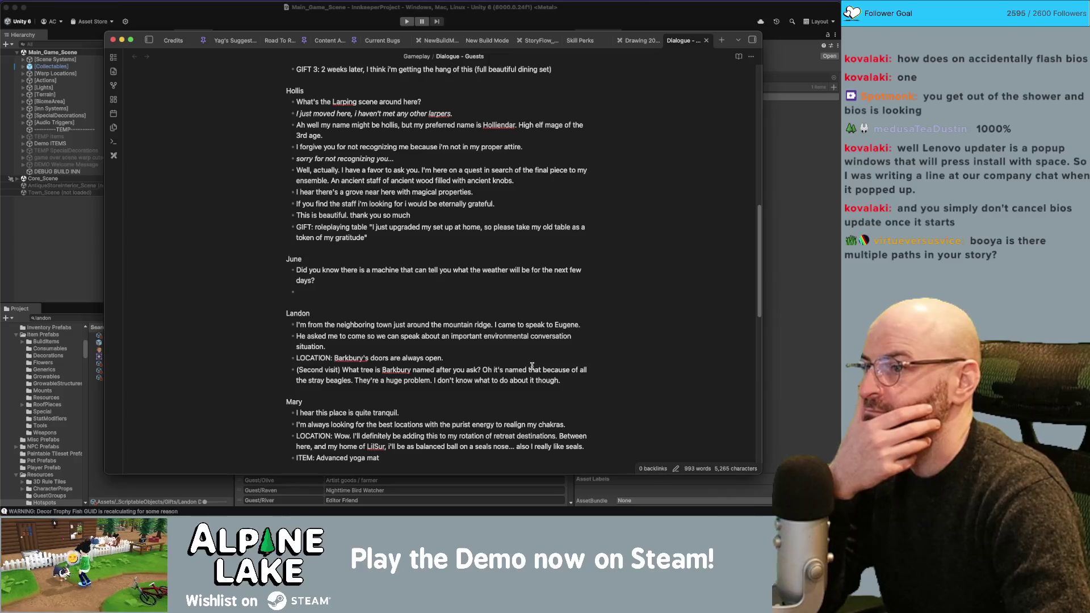
pyautogui.scroll(1, 532, 365)
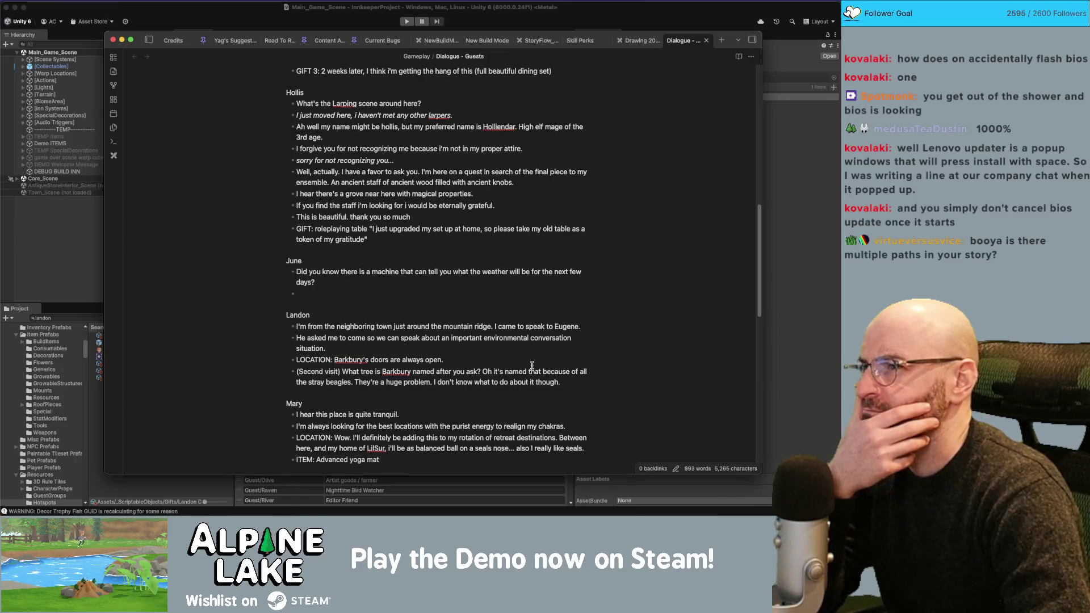
pyautogui.scroll(-20, 532, 366)
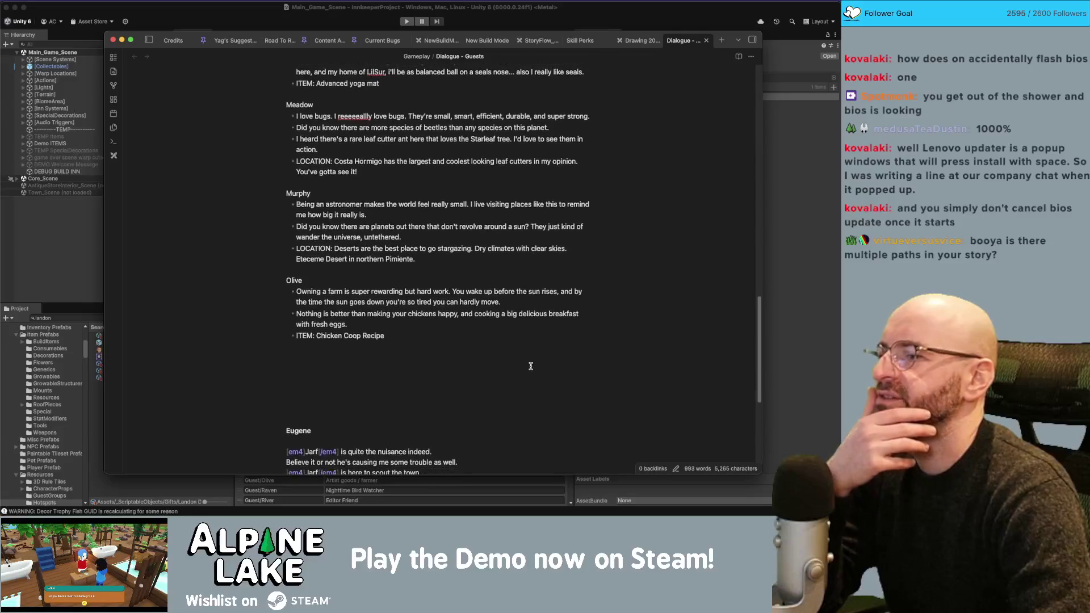
pyautogui.scroll(5, 531, 366)
pyautogui.scroll(-4, 529, 365)
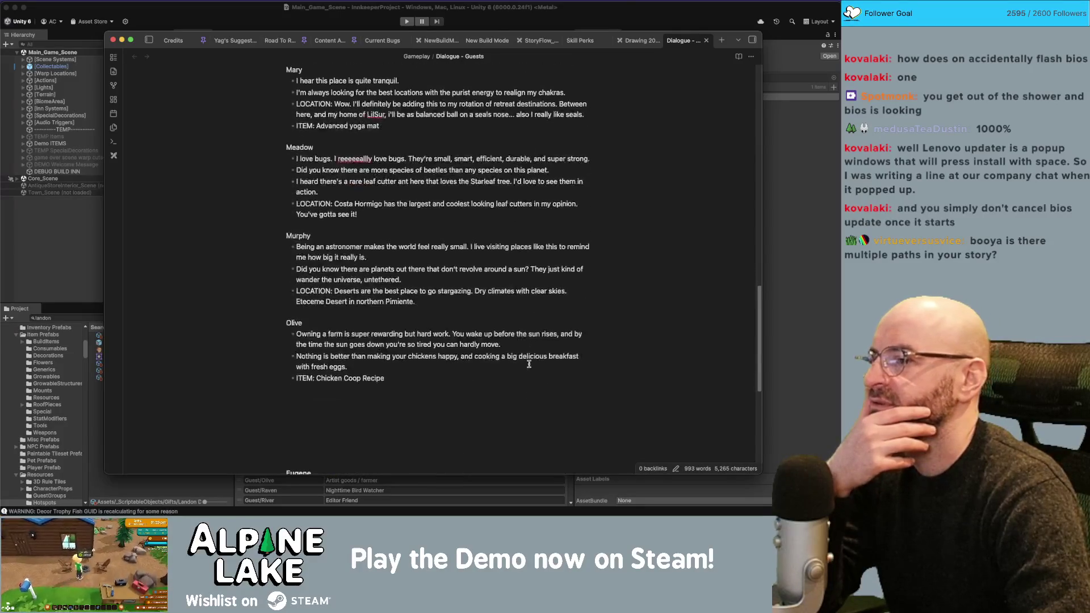
pyautogui.scroll(-10, 529, 363)
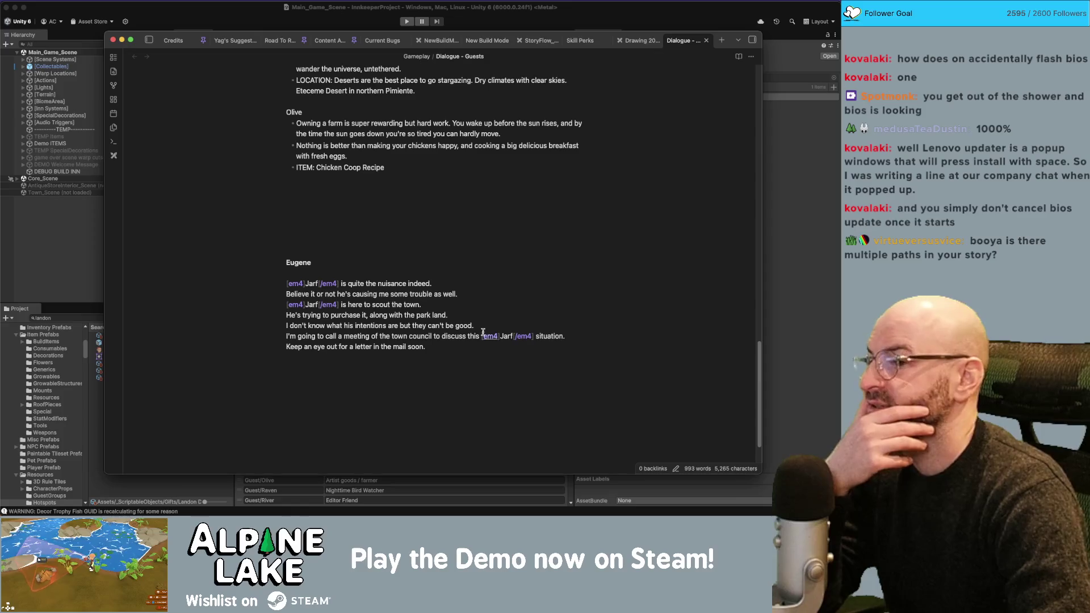
pyautogui.scroll(10, 483, 330)
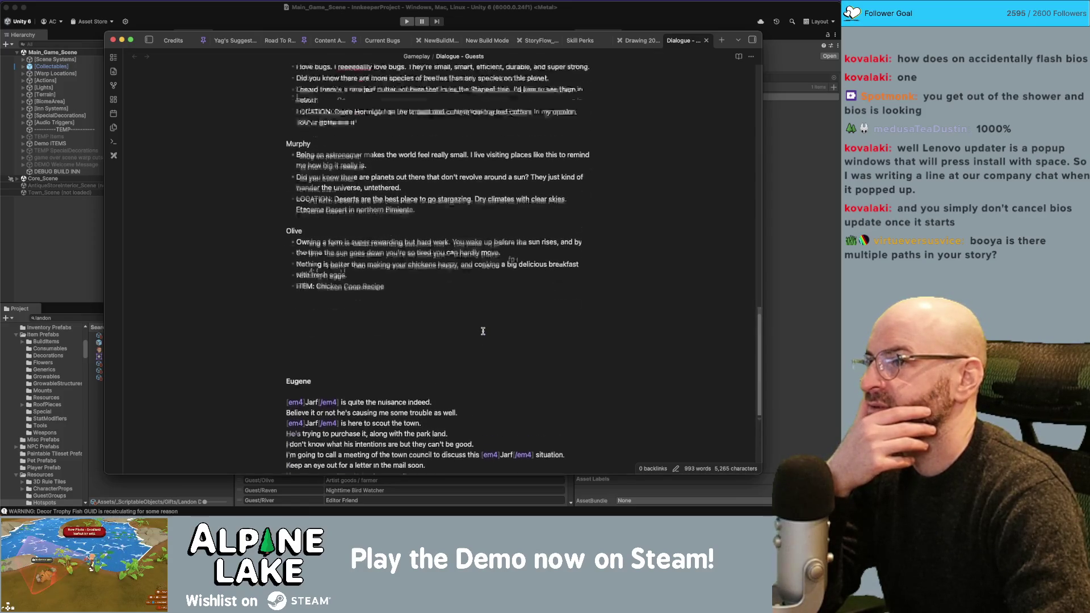
pyautogui.scroll(5, 482, 331)
pyautogui.scroll(-5, 483, 331)
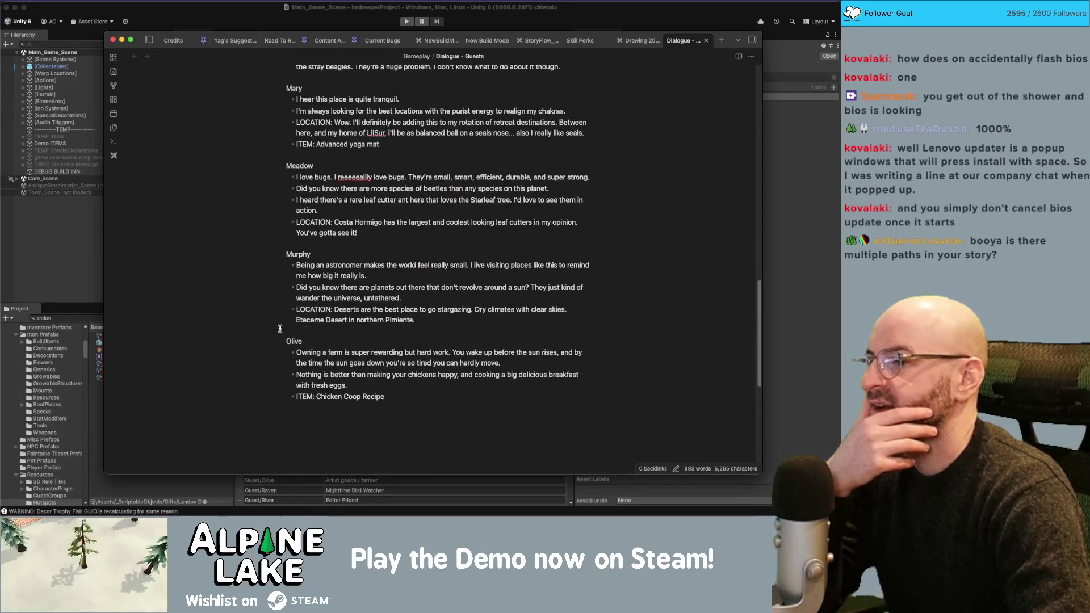
pyautogui.click(46, 215)
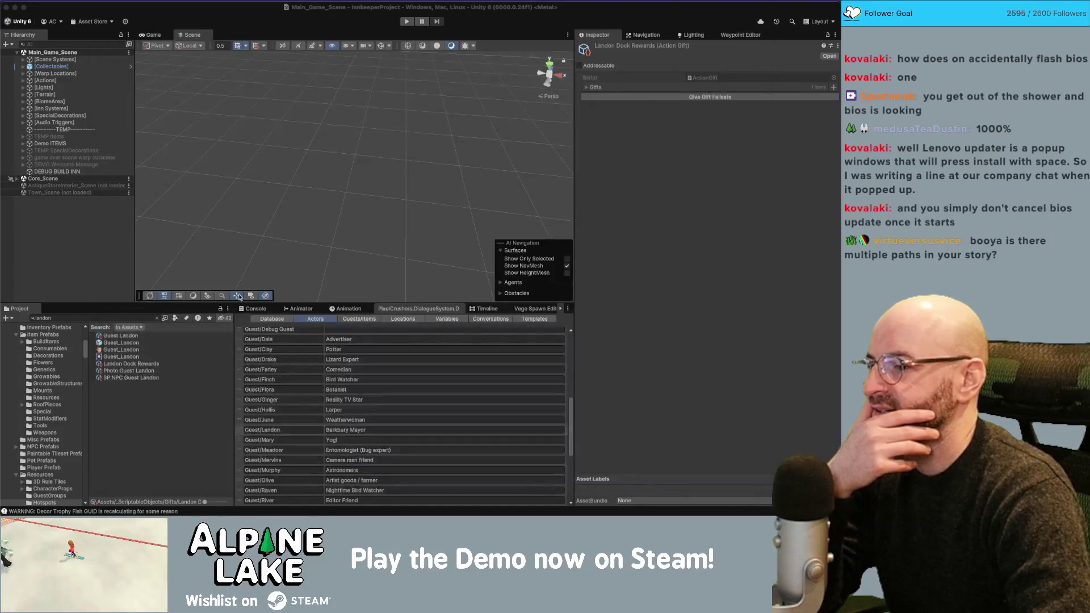
# Change Guest/Tina's description from CEO to 'Government Surveyor'.
pyautogui.scroll(-2, 313, 445)
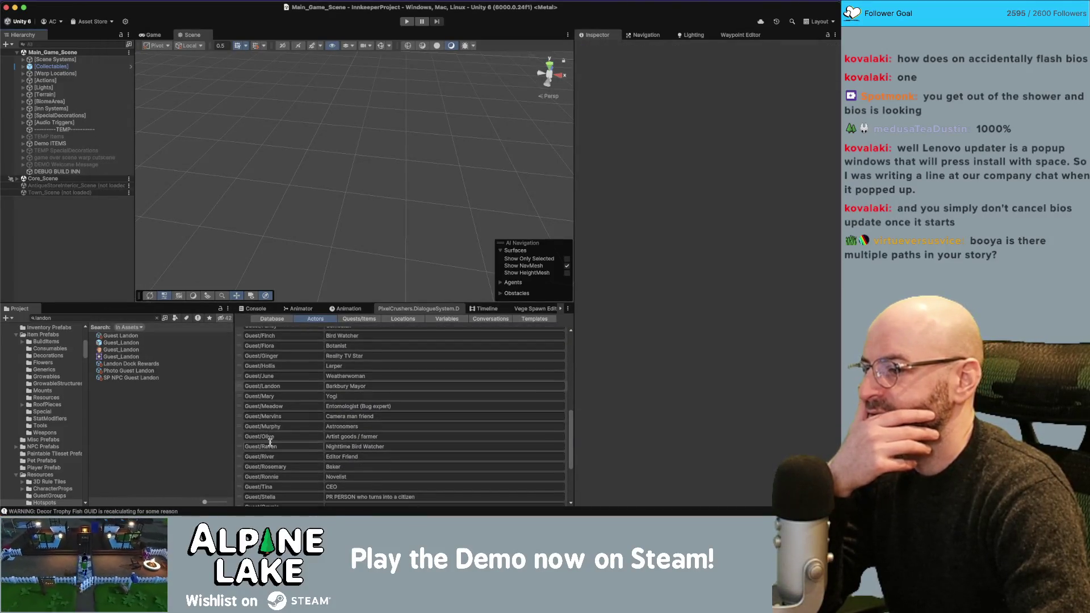
pyautogui.click(287, 446)
pyautogui.scroll(-2, 286, 444)
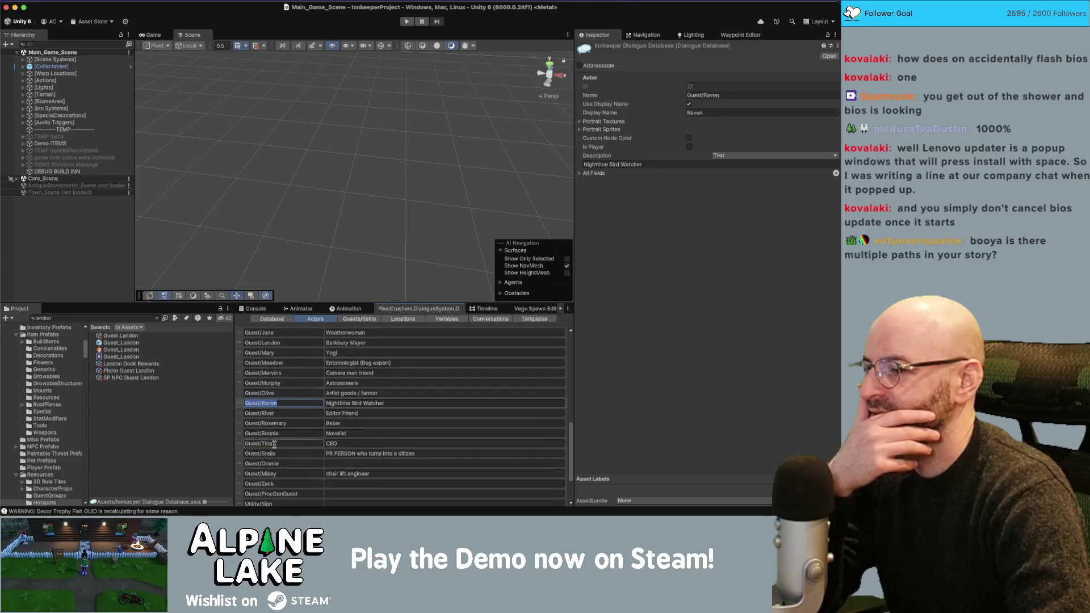
pyautogui.click(270, 443)
pyautogui.doubleClick(268, 443)
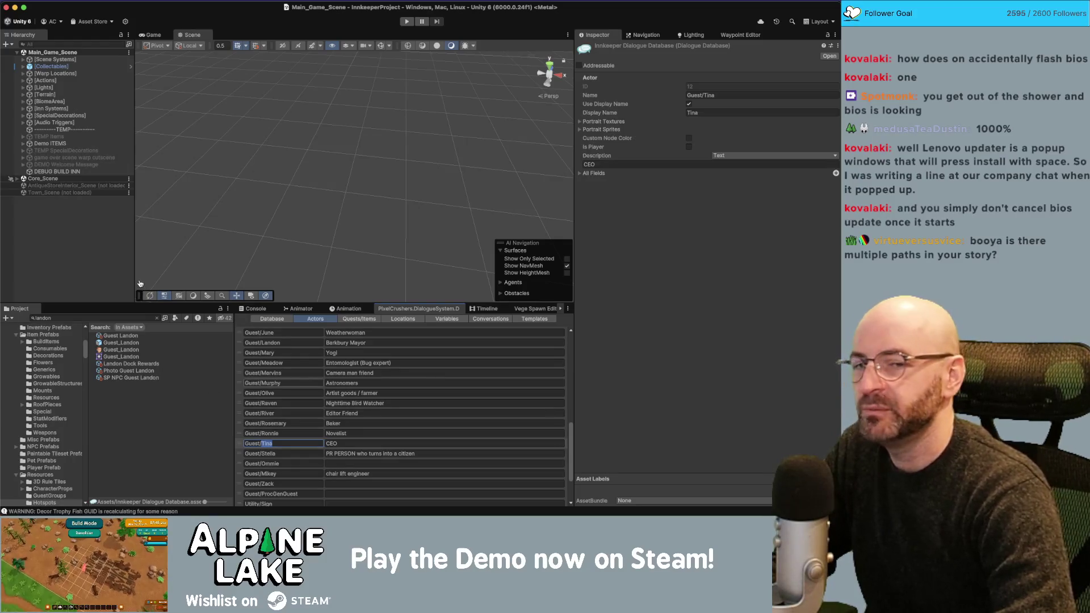
pyautogui.click(334, 443)
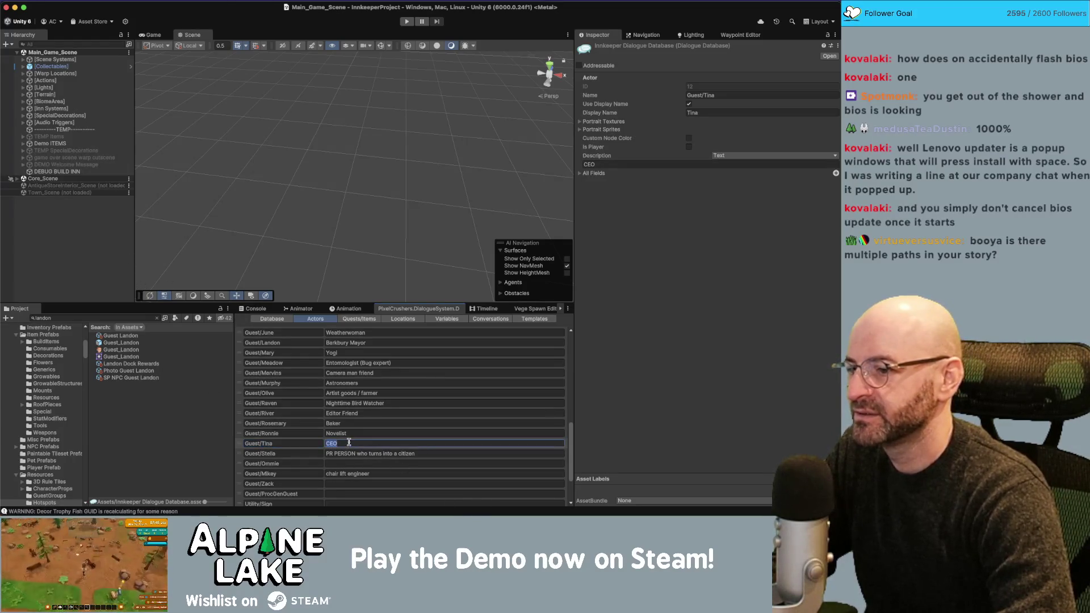
pyautogui.write('Government')
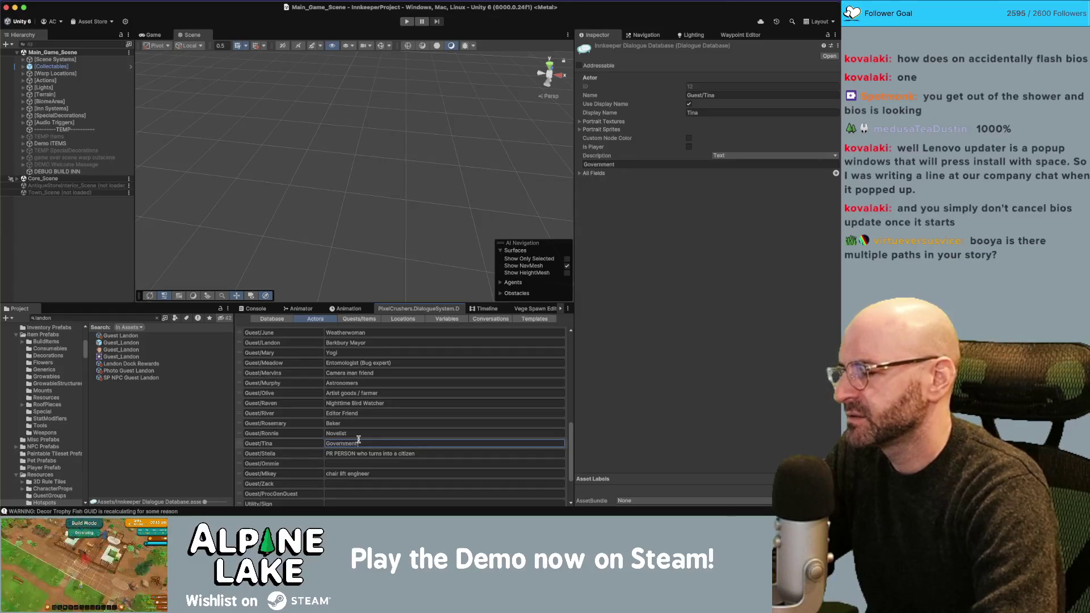
pyautogui.write(' Surveyor')
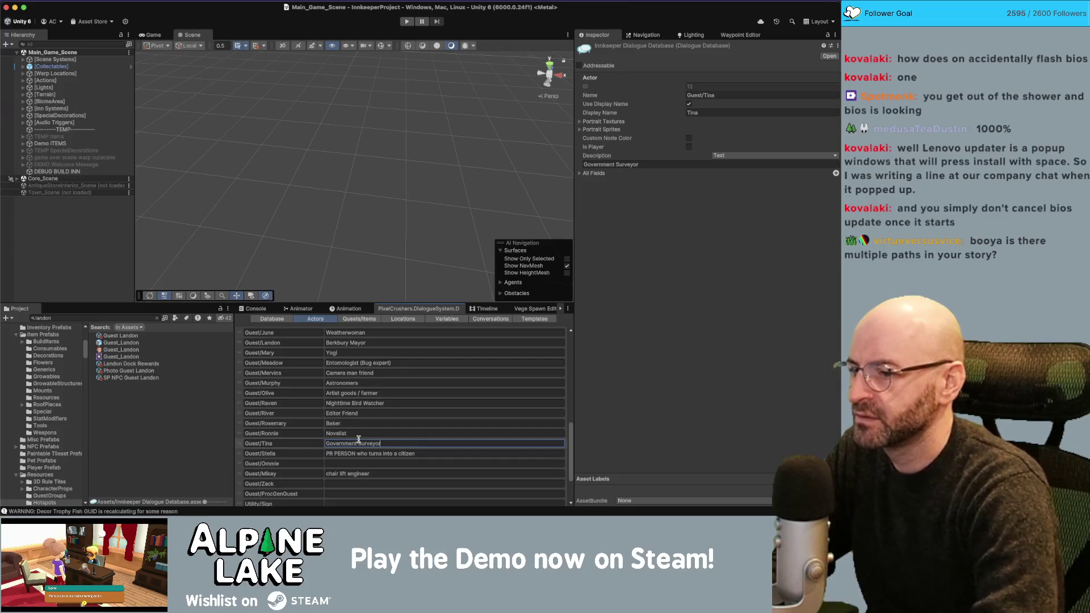
pyautogui.press('super+Tab')
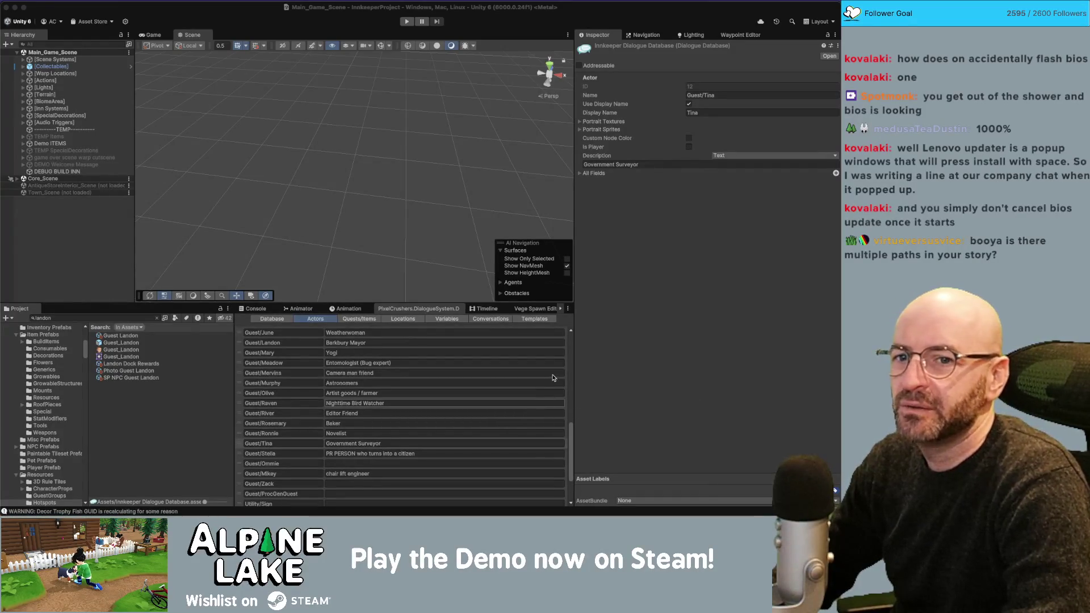
# Spread out every open window on the desktop to see Unity, Miro and Maya side by side.
pyautogui.hotkey('ctrl', 'Up')
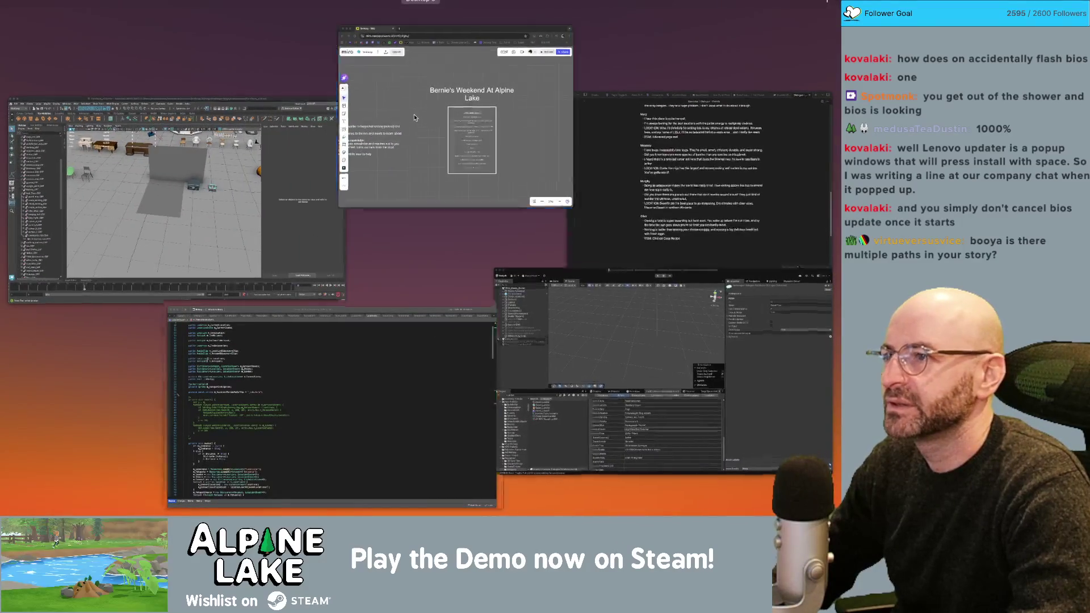
# Rewrite the Miro board title from 'Bernie's Weekend At Alpine Lake' to 'Tina's Map Baby'.
pyautogui.click(414, 114)
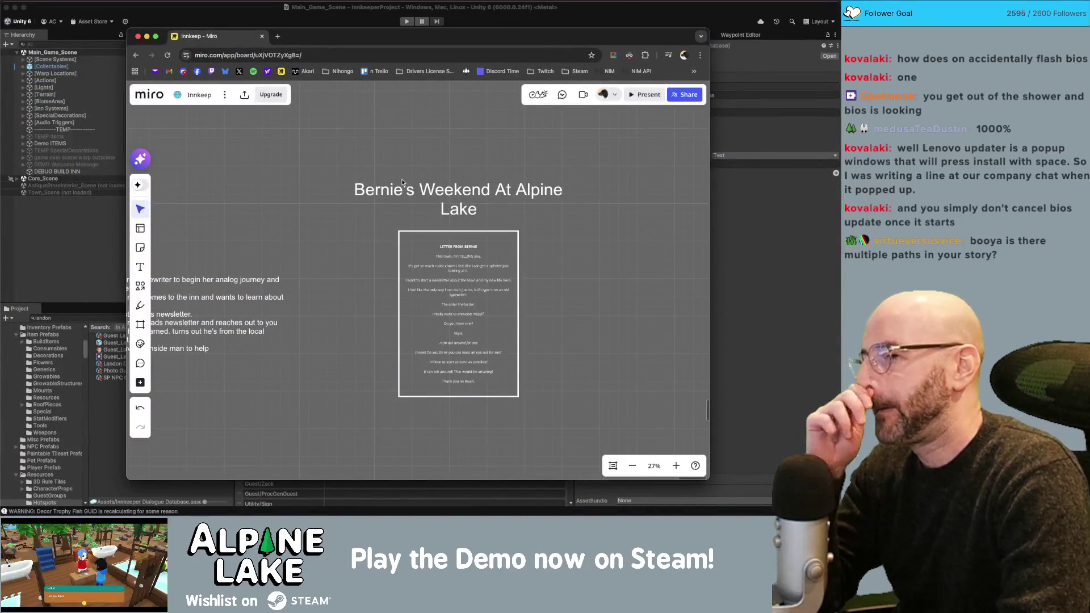
pyautogui.doubleClick(389, 189)
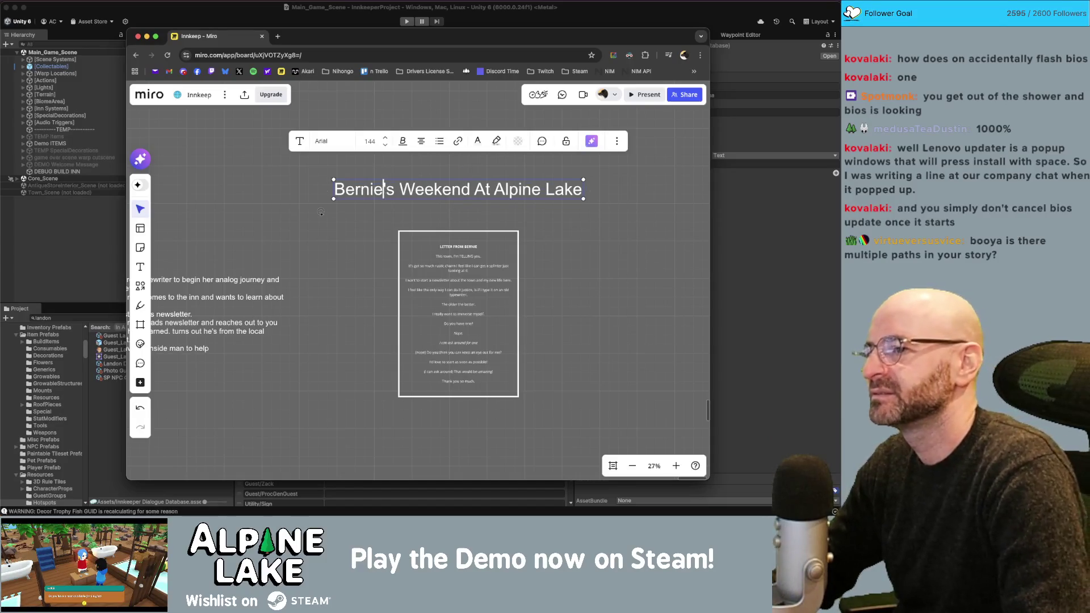
pyautogui.doubleClick(384, 189)
pyautogui.write('Tina')
pyautogui.press('super+a')
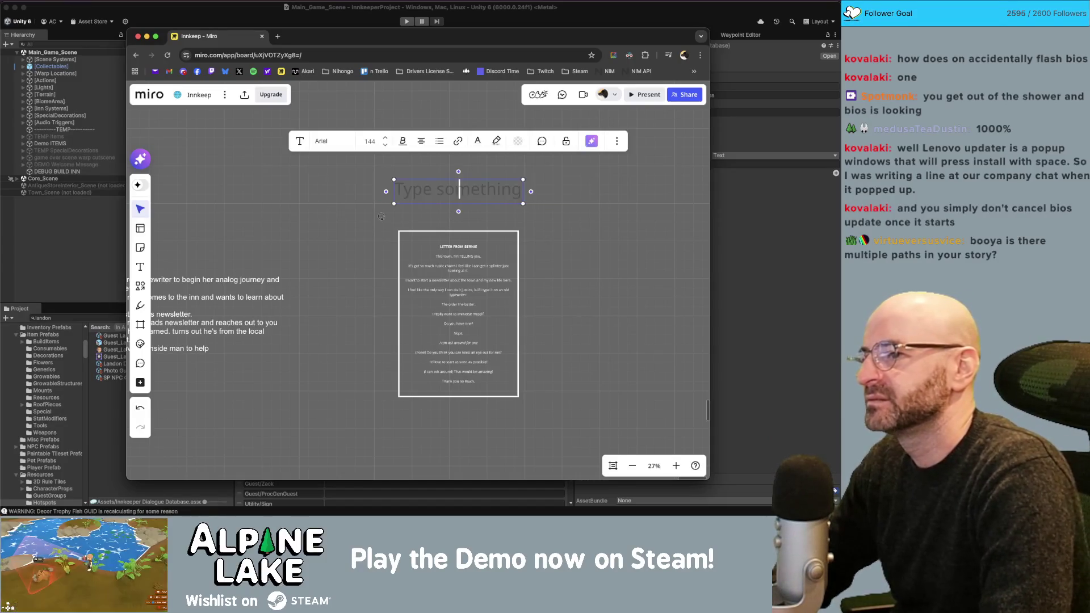
pyautogui.write('Tina Ain')
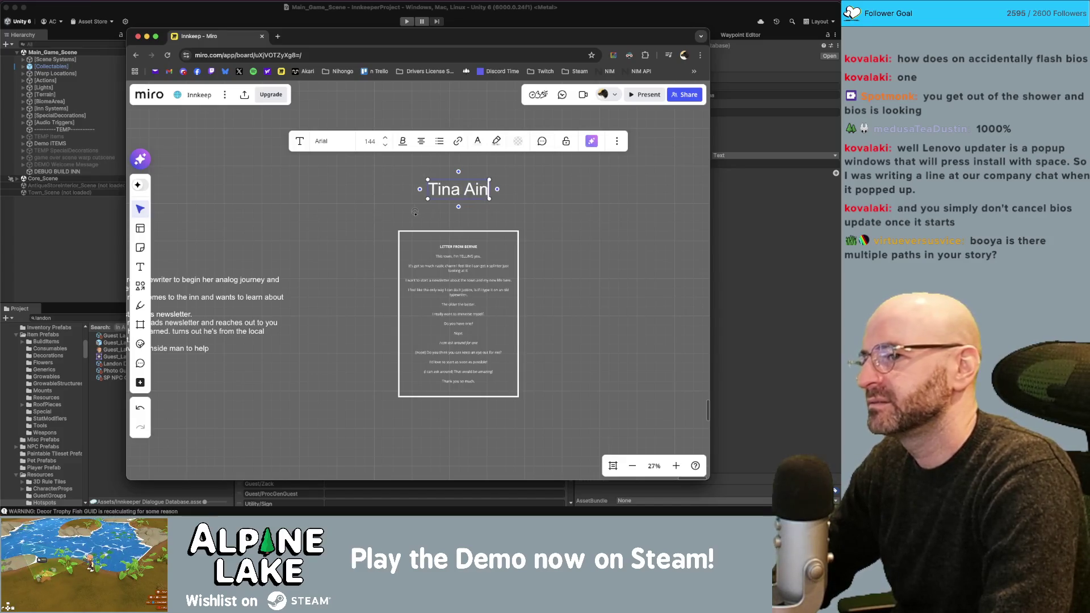
pyautogui.press('BackSpace')
pyautogui.press('BackSpace')
pyautogui.press('BackSpace')
pyautogui.write("Ain't")
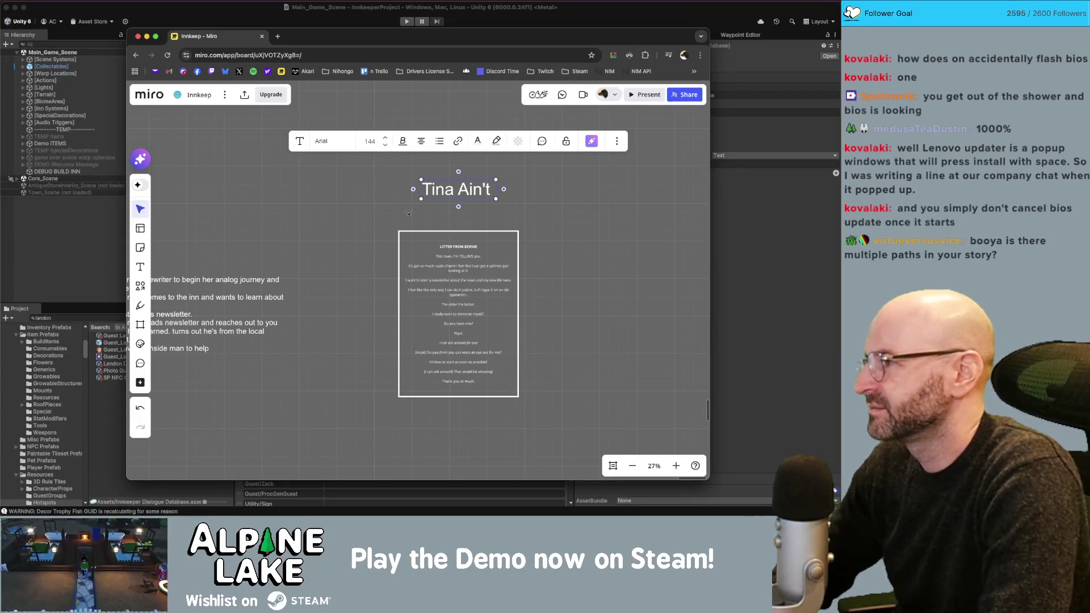
pyautogui.press('BackSpace')
pyautogui.press('BackSpace')
pyautogui.press('BackSpace')
pyautogui.press('BackSpace')
pyautogui.press('BackSpace')
pyautogui.press('BackSpace')
pyautogui.write("'s Baby")
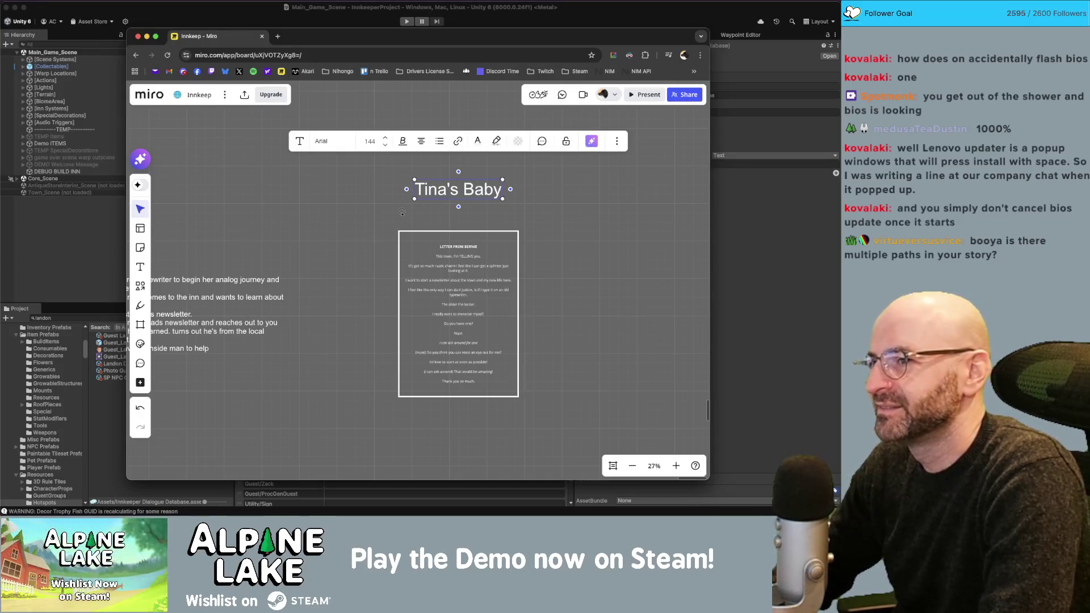
pyautogui.press('BackSpace')
pyautogui.press('BackSpace')
pyautogui.press('BackSpace')
pyautogui.write('Map Baby')
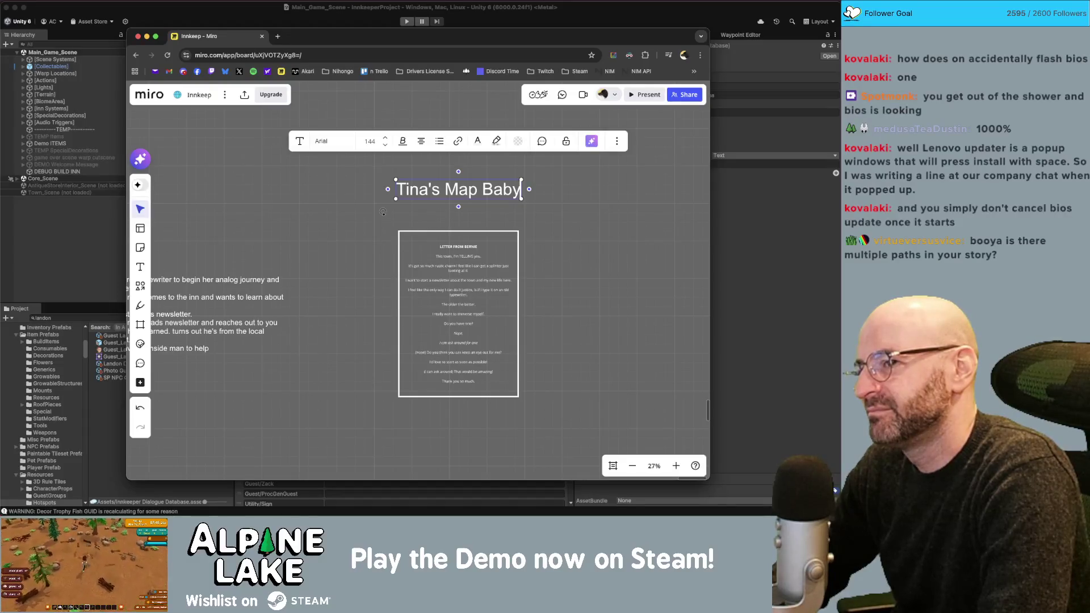
pyautogui.click(466, 241)
pyautogui.doubleClick(465, 242)
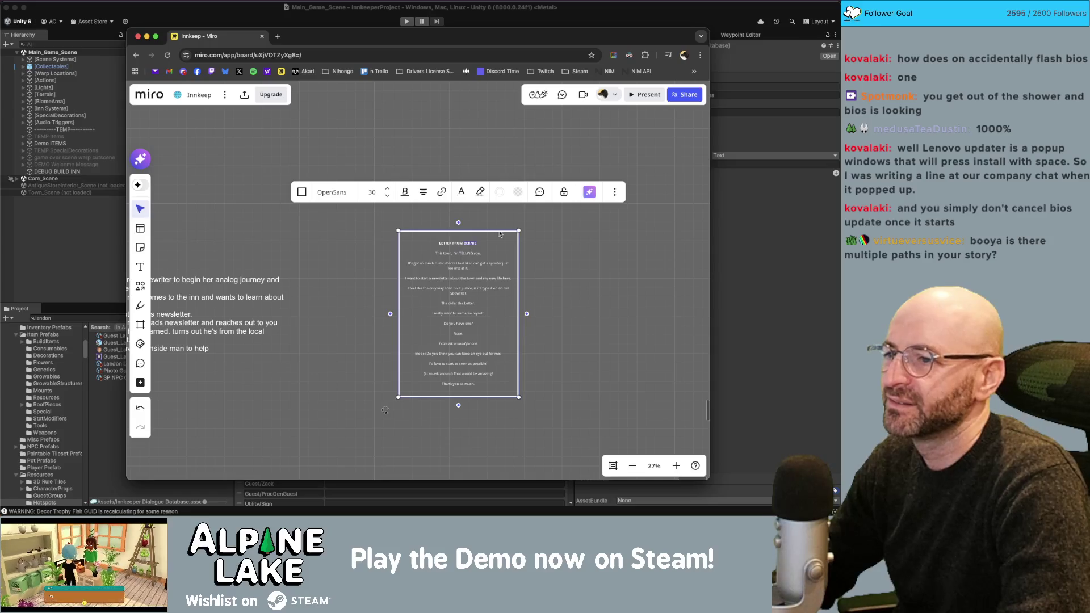
# Retitle the letter card 'LETTER FROM TINA', delete its old body, and begin a new greeting line.
pyautogui.write('TINA')
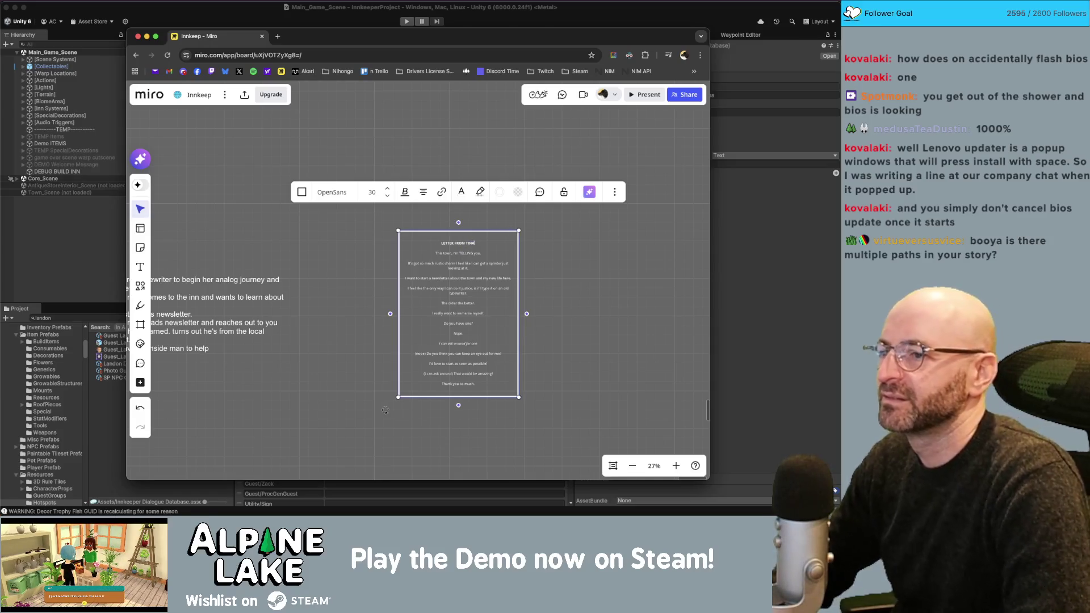
pyautogui.press('super+shift+Down')
pyautogui.press('BackSpace')
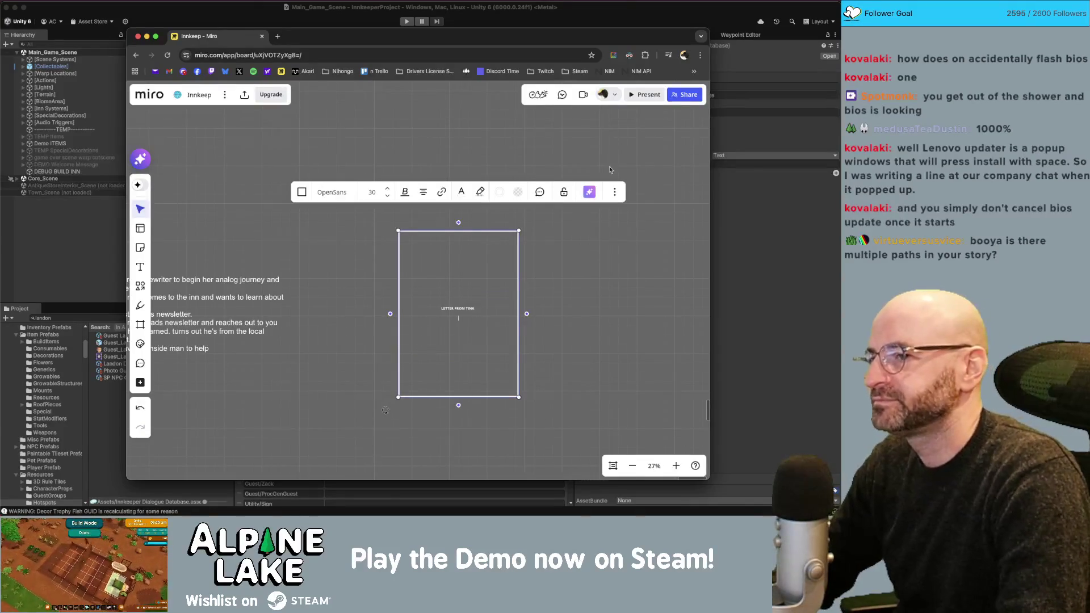
pyautogui.press('super+Up')
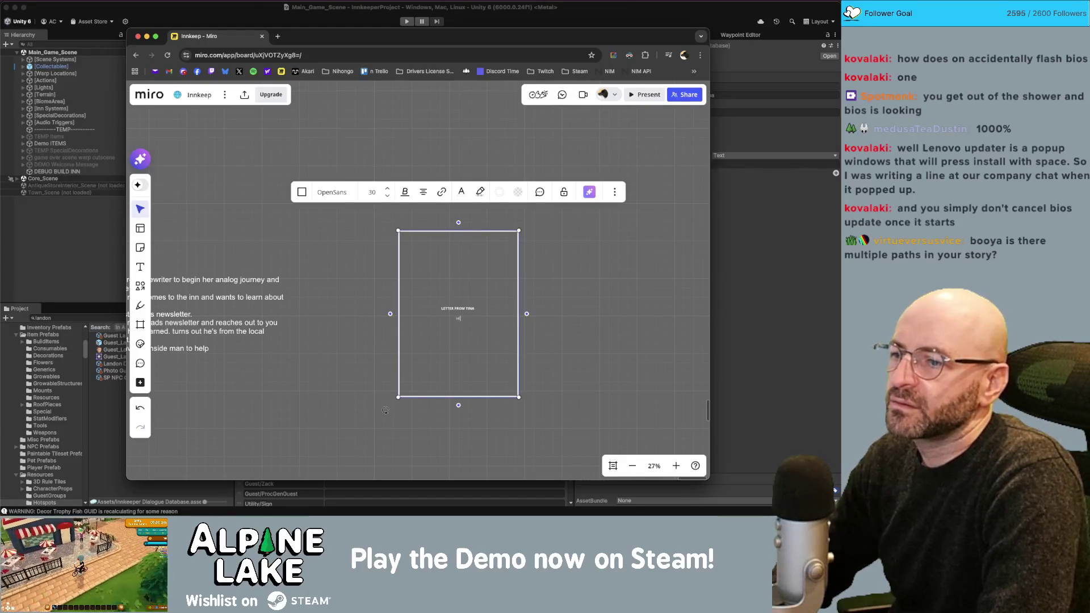
pyautogui.write("re, I'm a governmen")
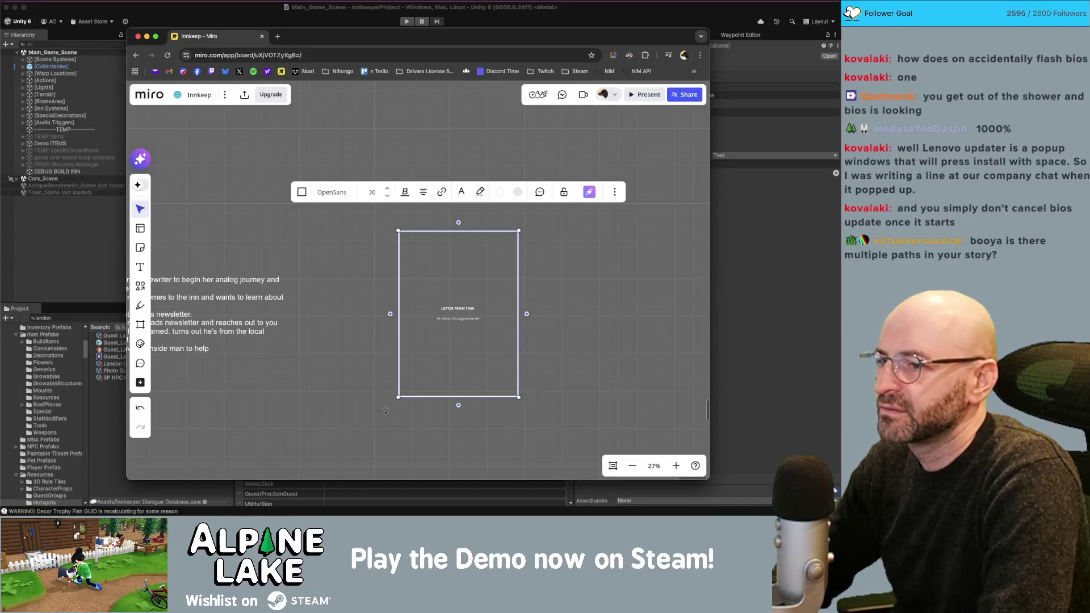
pyautogui.press('BackSpace')
pyautogui.press('BackSpace')
pyautogui.press('BackSpace')
pyautogui.write('Su')
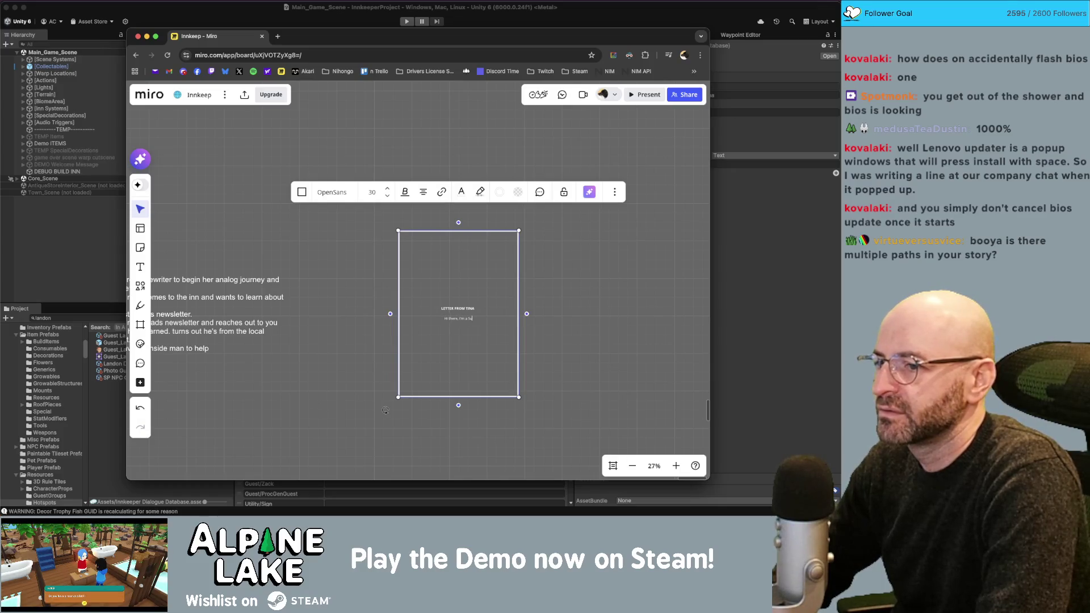
pyautogui.write('p')
pyautogui.write('or')
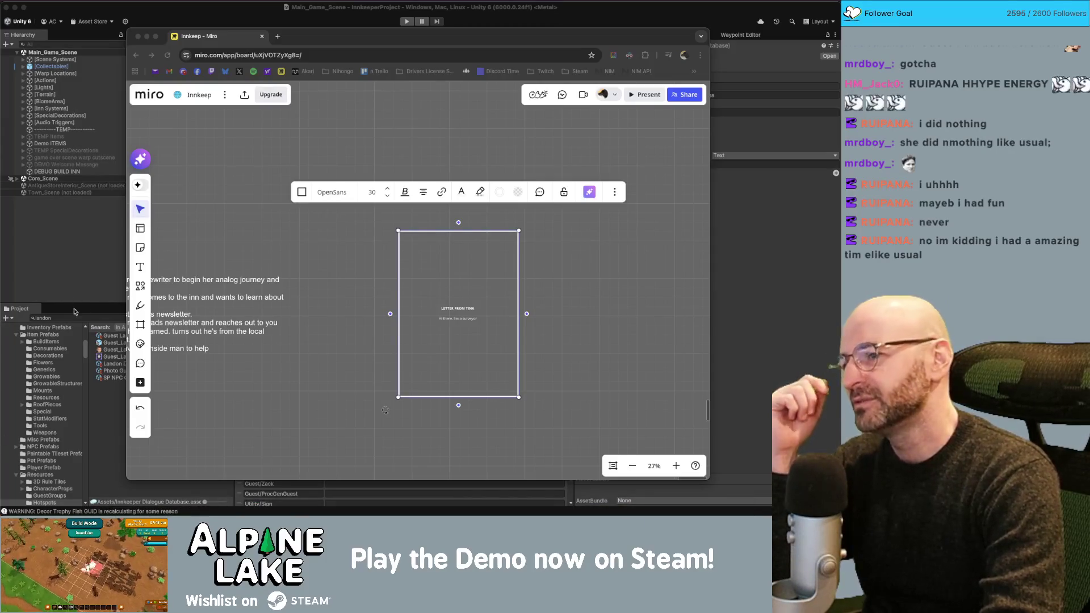
# Place the caret back in the Miro letter text, then return to the Unity editor.
pyautogui.click(452, 329)
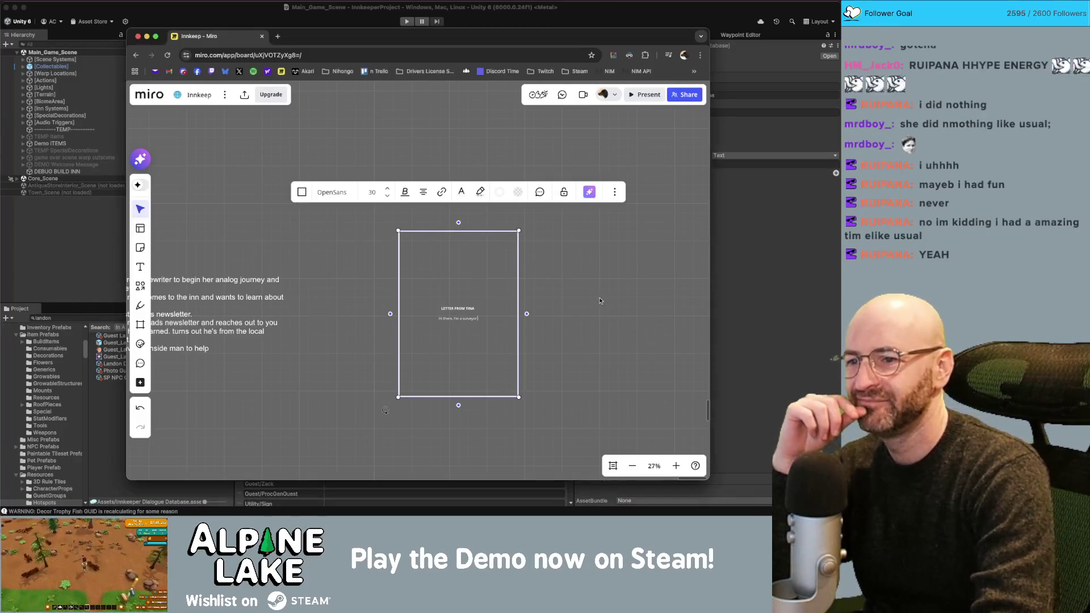
pyautogui.click(457, 316)
pyautogui.click(474, 313)
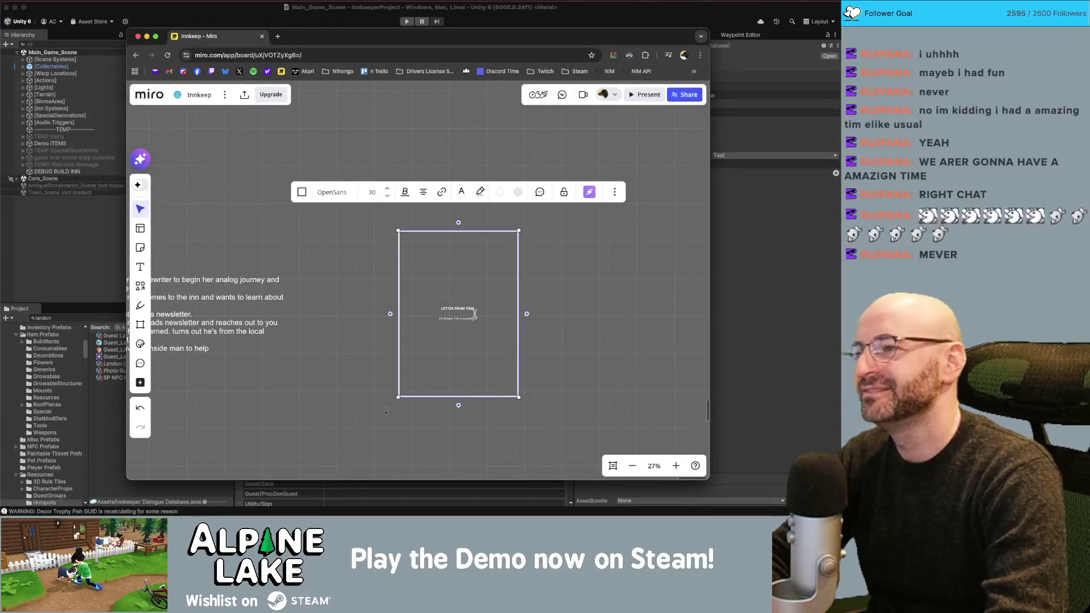
pyautogui.click(265, 15)
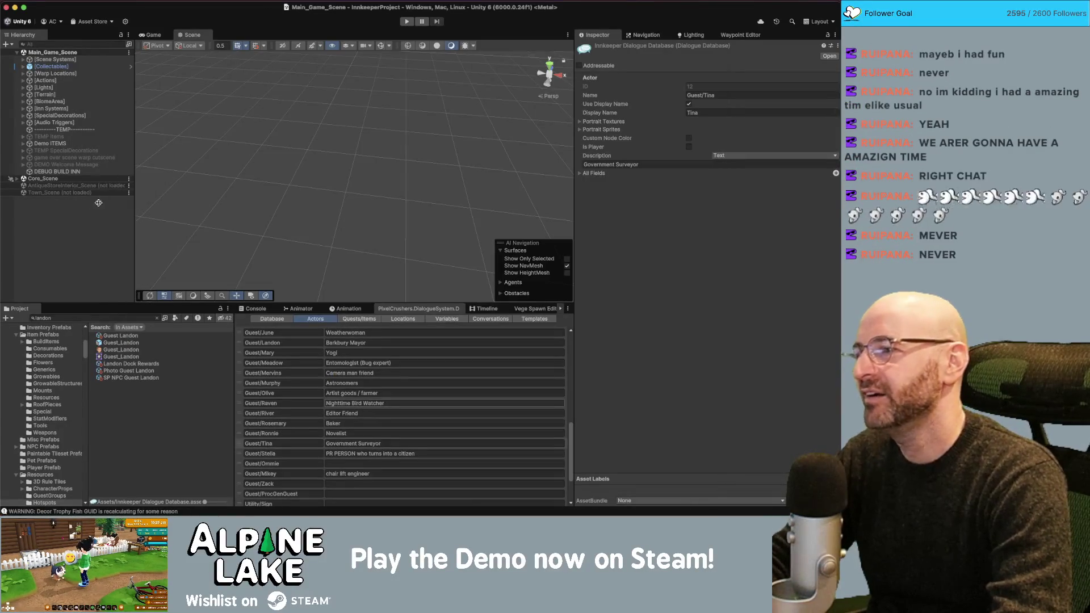
# Deselect the actor to clear the Inspector and fly the Scene camera over the grassy island terrain.
pyautogui.click(153, 165)
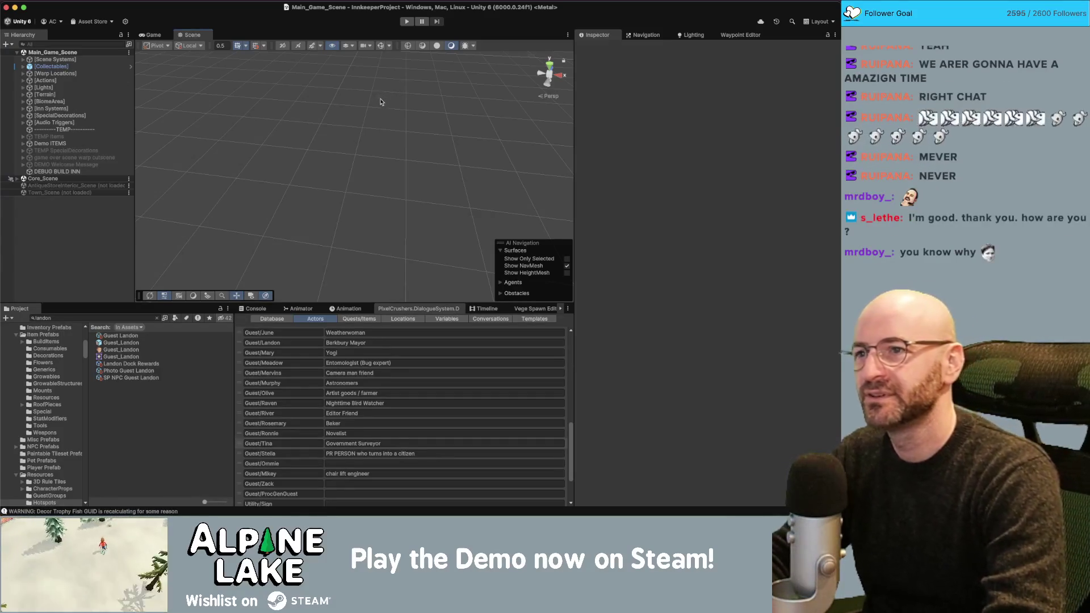
pyautogui.click(397, 127)
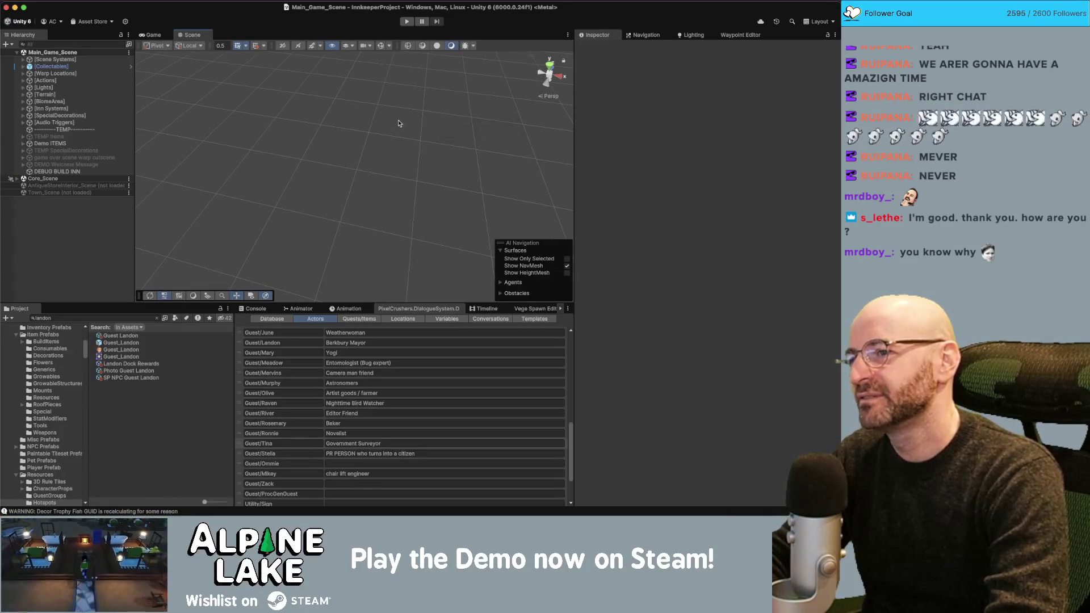
pyautogui.rightClick(398, 123)
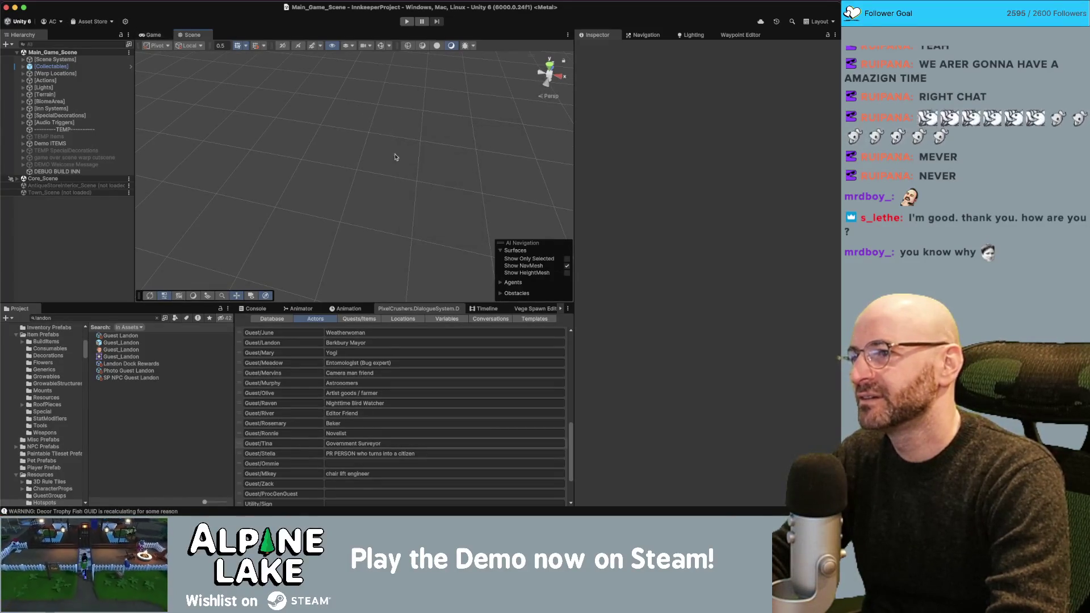
pyautogui.moveTo(248, 135)
pyautogui.mouseDown()
pyautogui.moveTo(668, 63)
pyautogui.moveTo(584, 92)
pyautogui.mouseUp()
pyautogui.press('super+Tab')
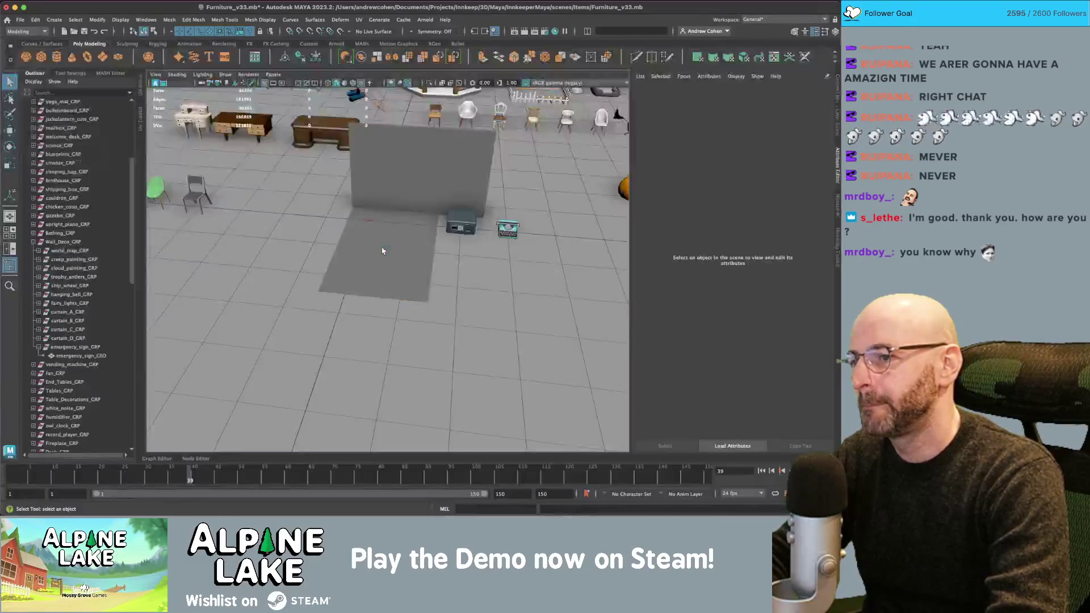
# Select and frame the safe model in Maya, briefly checking its vertices.
pyautogui.click(468, 215)
pyautogui.press('f')
pyautogui.moveTo(406, 247); pyautogui.dragTo(431, 229)
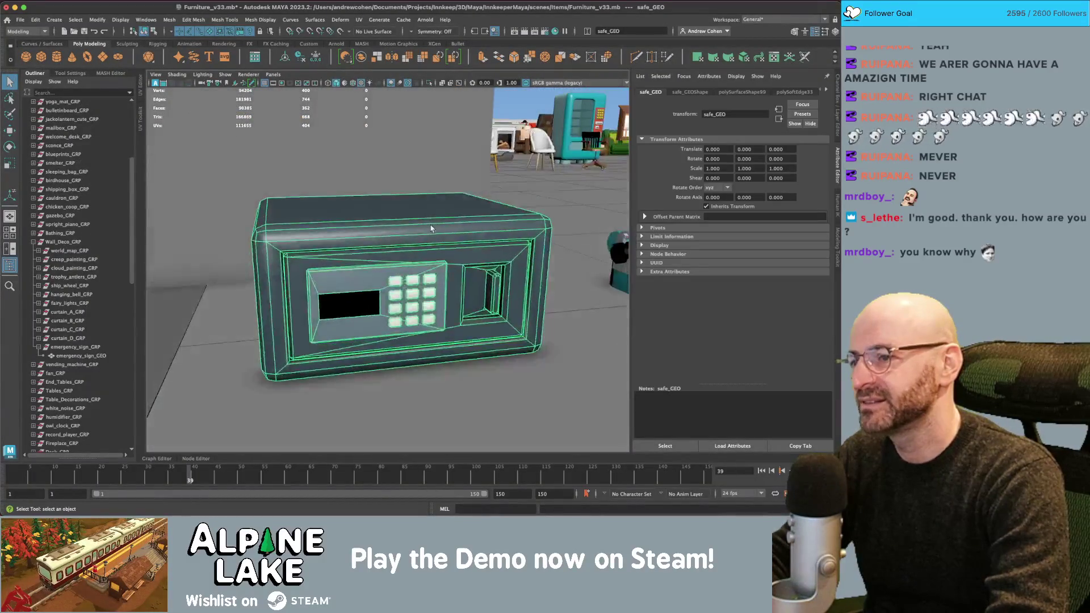
pyautogui.press('F9')
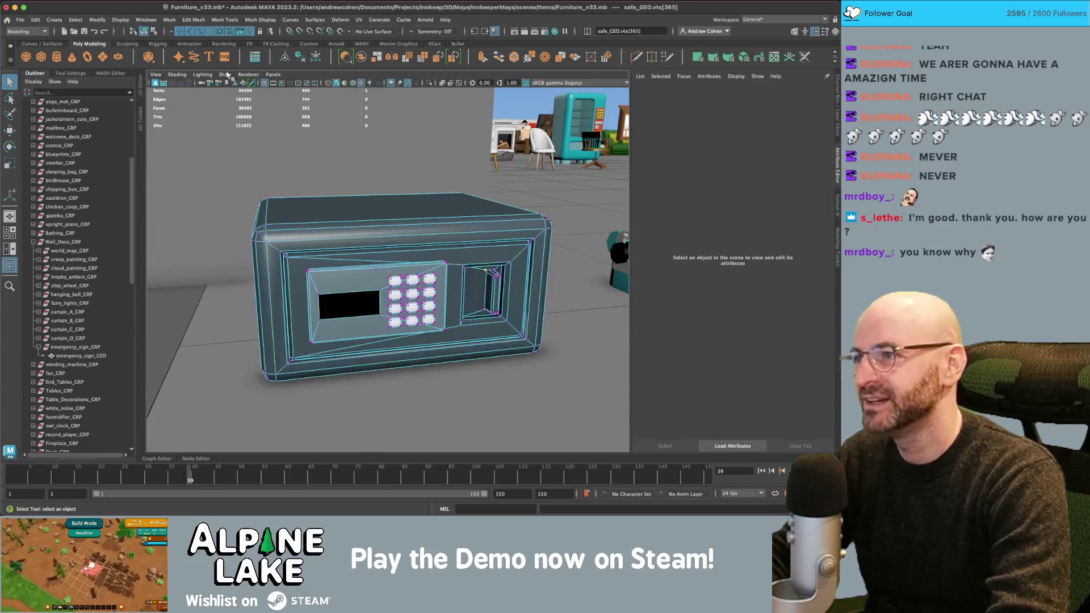
pyautogui.click(145, 30)
pyautogui.press('f')
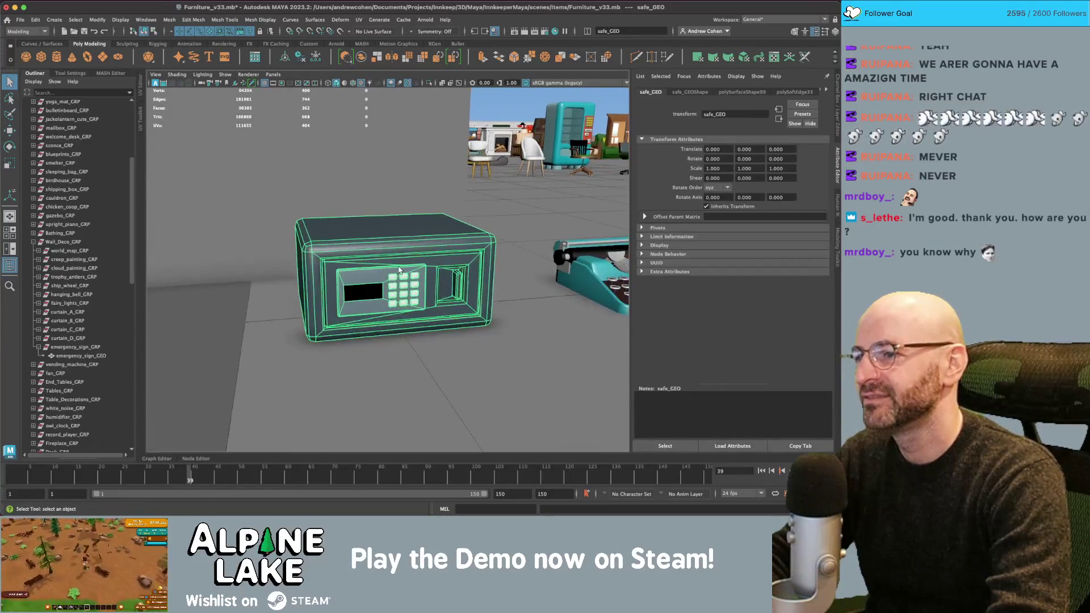
pyautogui.press('f')
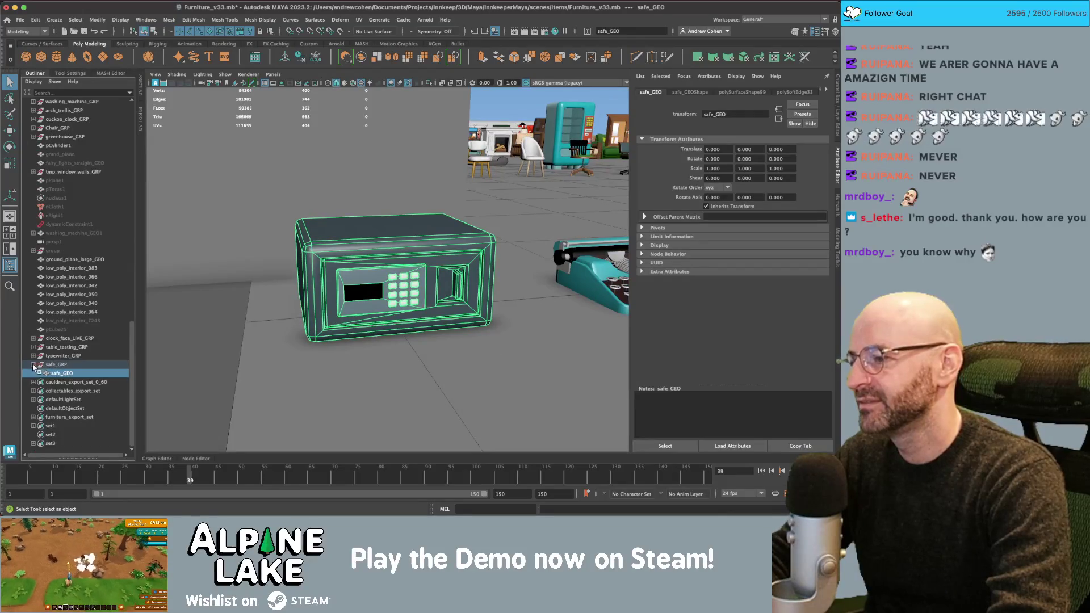
# Collapse safe_GRP and Wall_Deco_GRP, select the furniture_export_set members, and save Furniture_v33.mb.
pyautogui.click(33, 365)
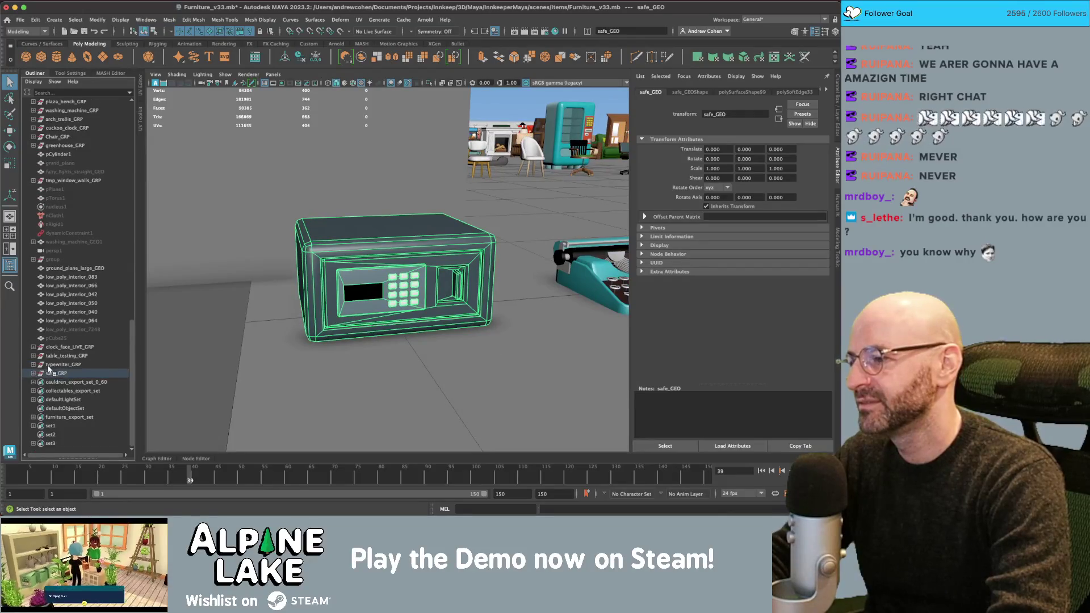
pyautogui.click(60, 416)
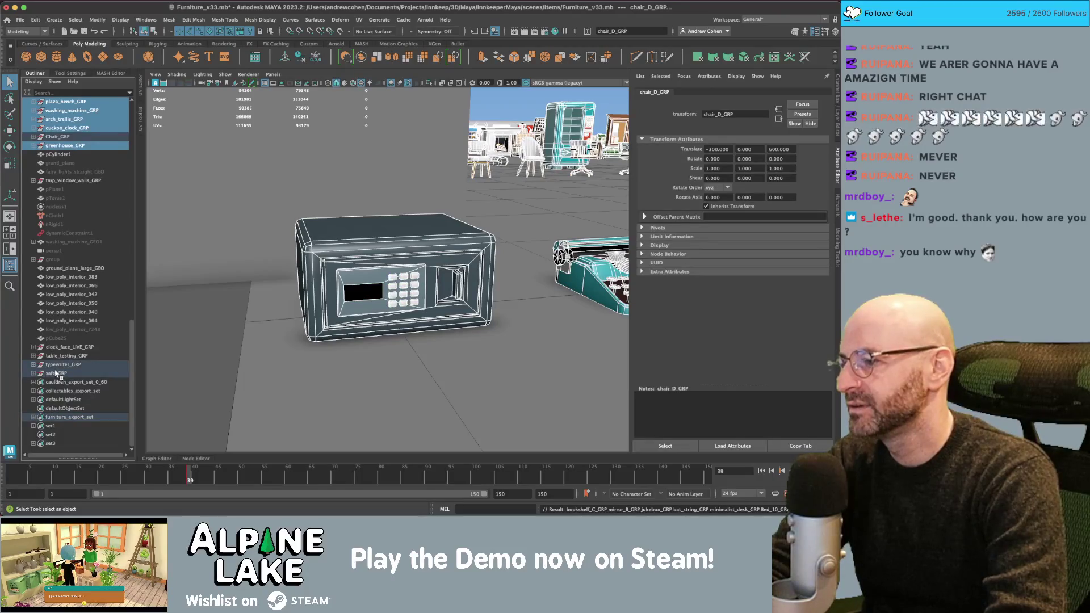
pyautogui.scroll(10, 52, 369)
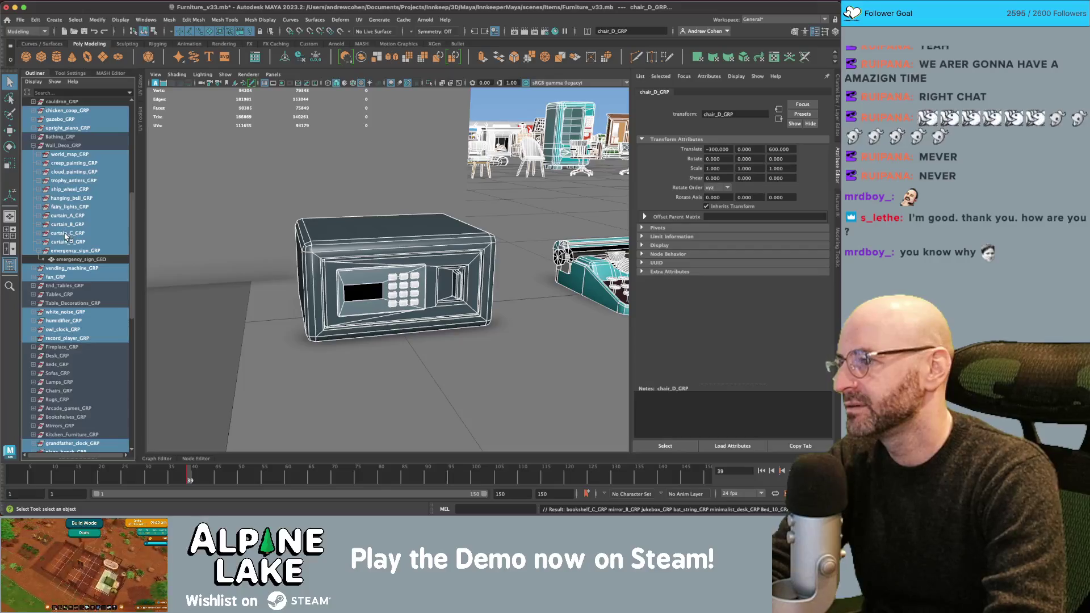
pyautogui.click(32, 145)
pyautogui.scroll(10, 38, 156)
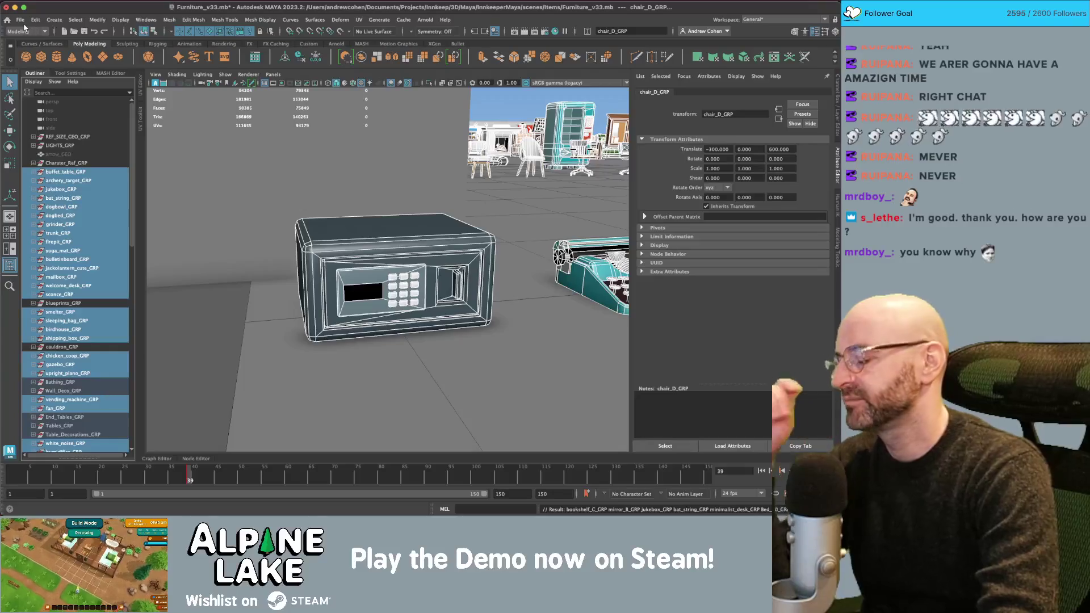
pyautogui.hotkey('ctrl', 's')
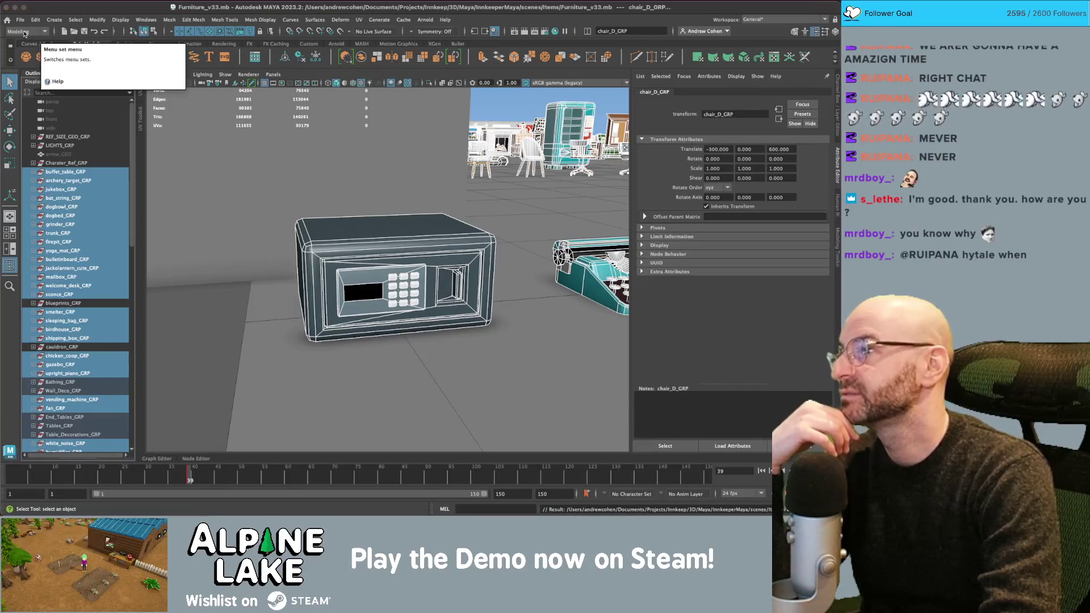
# Send the selection to Unity, replacing furniture.fbx in the Decorations folder, and dismiss the export warnings.
pyautogui.click(23, 21)
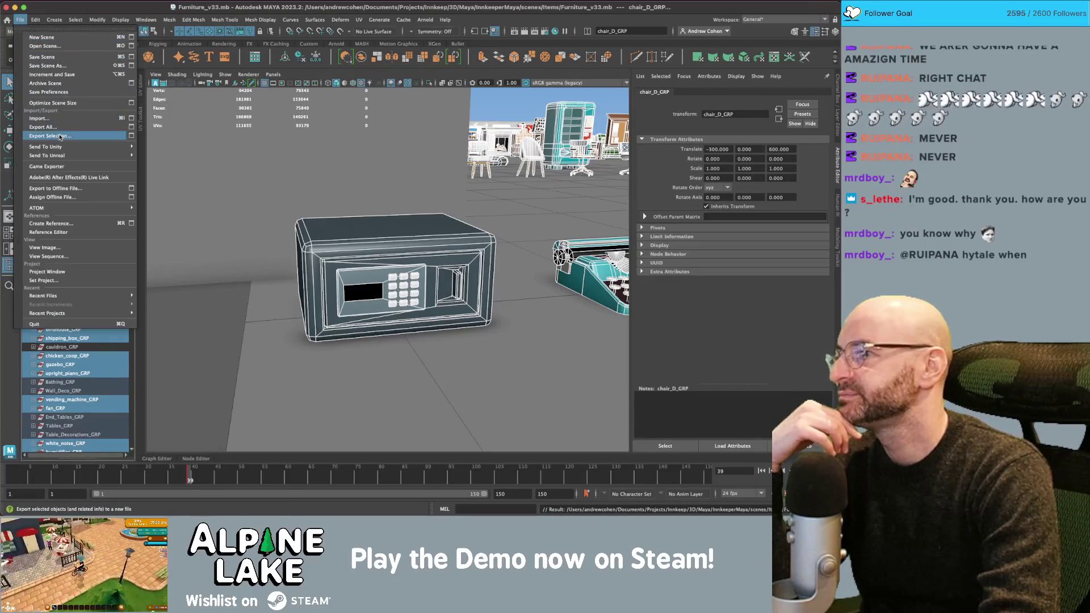
pyautogui.moveTo(120, 154)
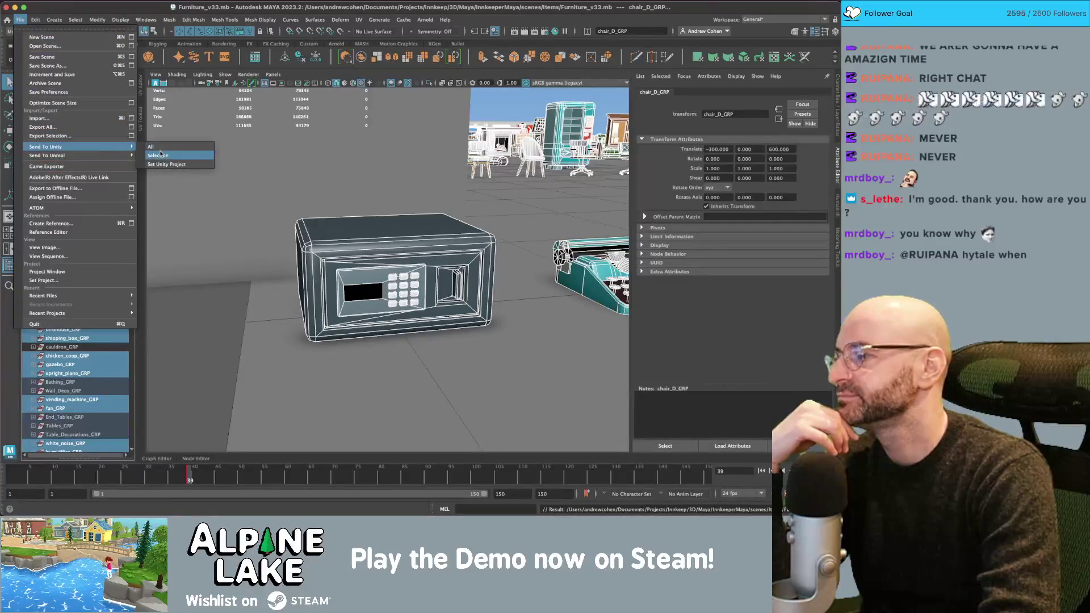
pyautogui.click(158, 156)
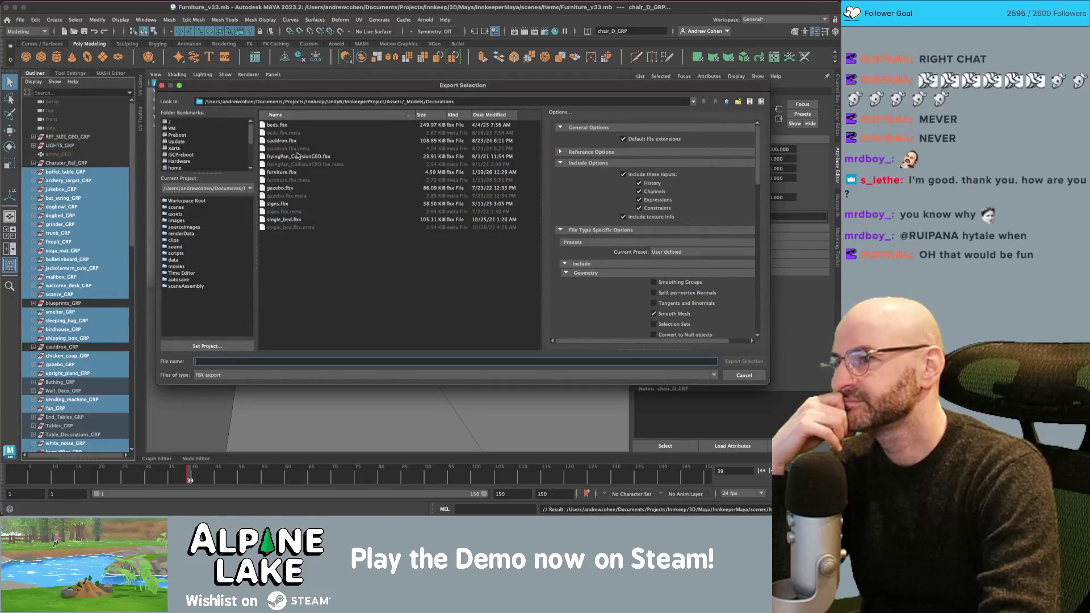
pyautogui.doubleClick(275, 172)
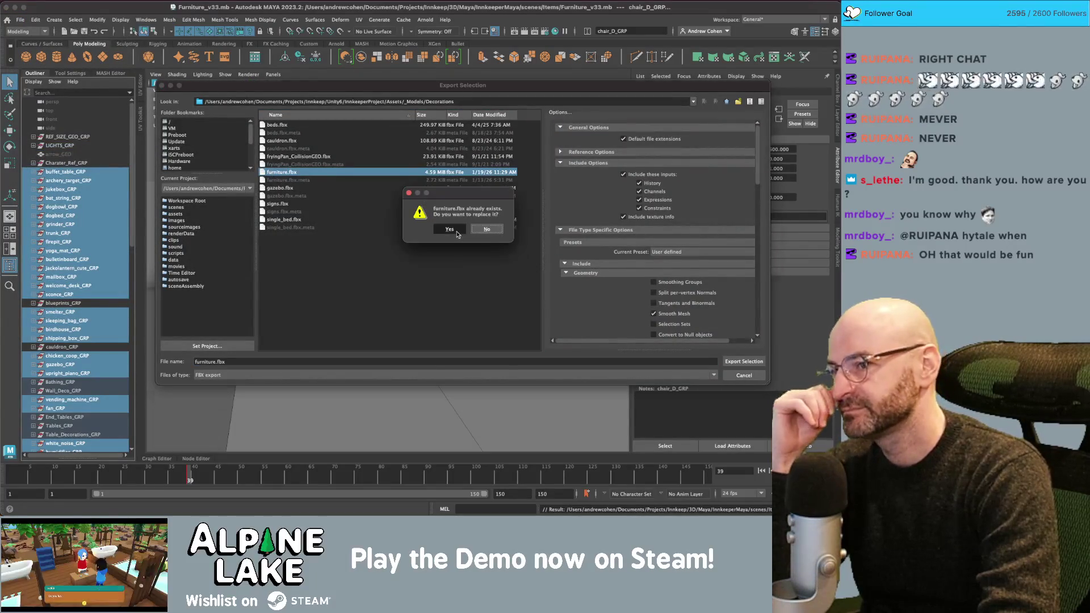
pyautogui.click(450, 230)
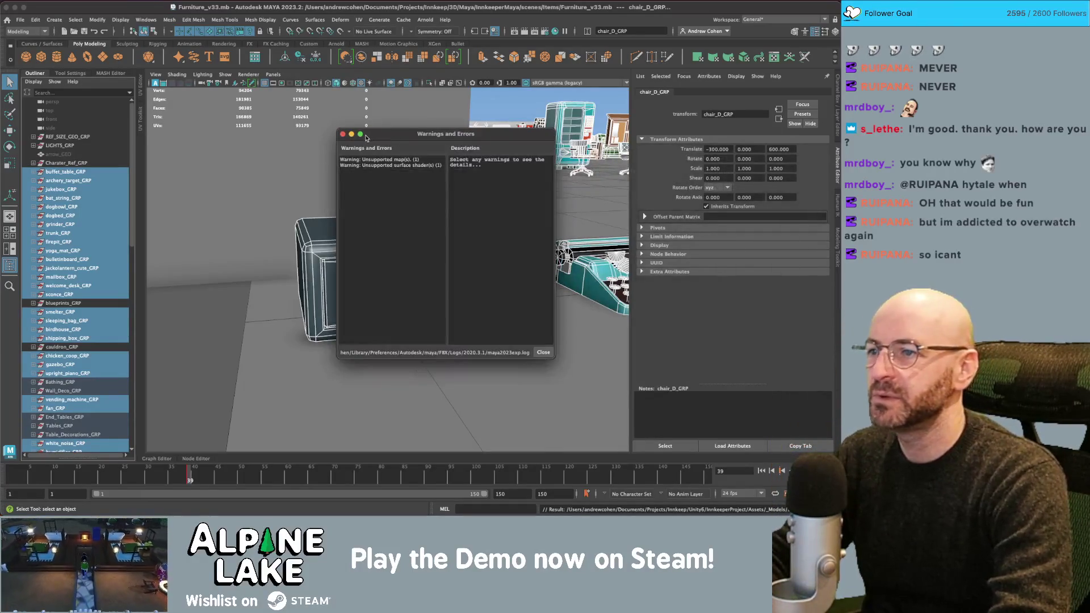
pyautogui.click(342, 134)
pyautogui.press('super+Tab')
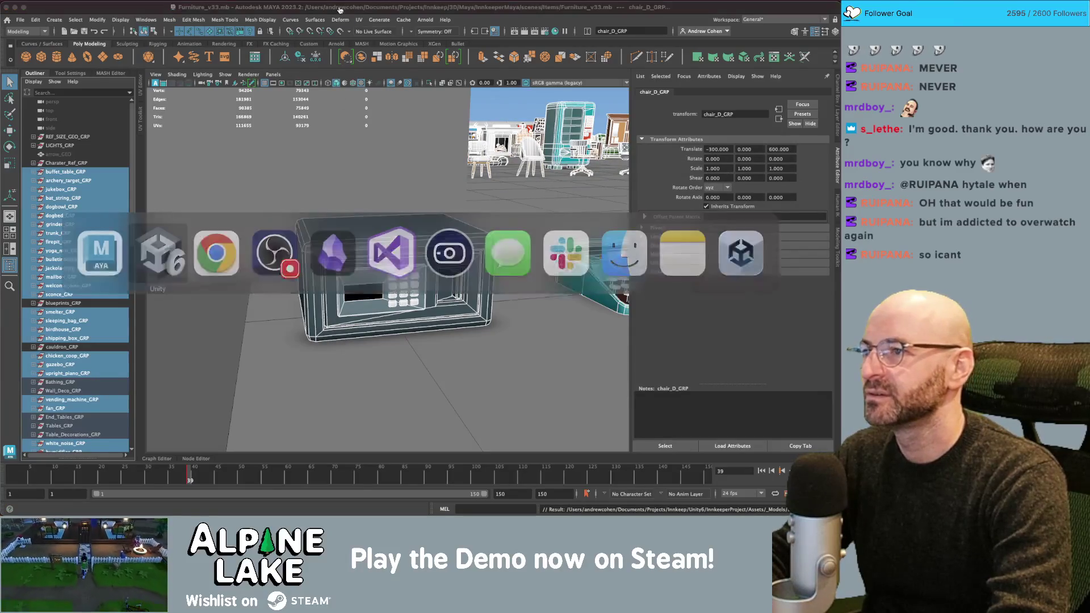
# Duplicate the Decor Humidifier assets with internal references renamed Humidifier→Safe, then open the Decor Safe prefab.
pyautogui.press('super+Tab')
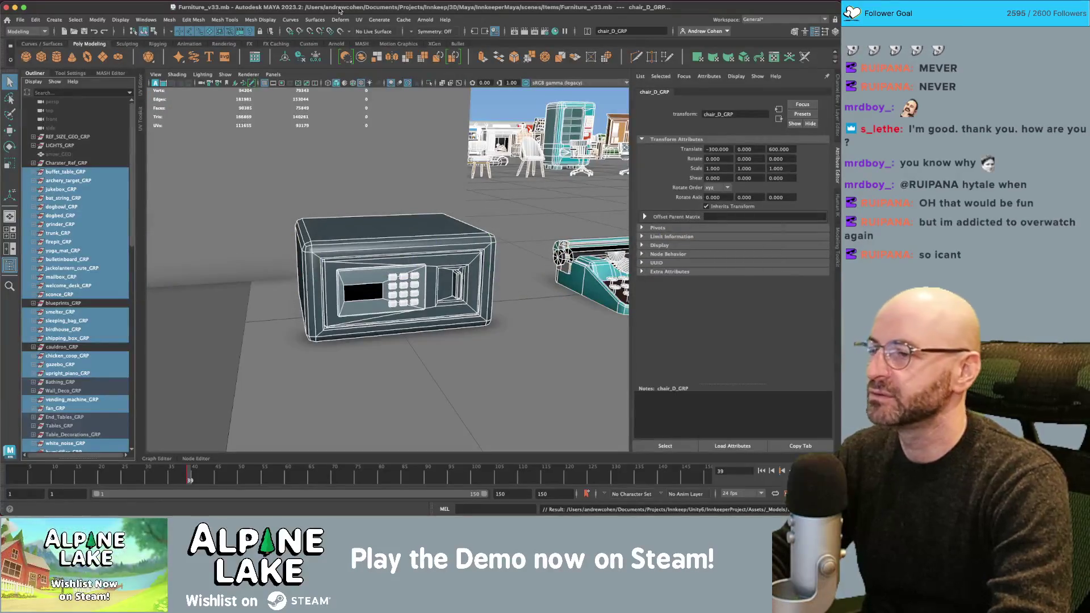
pyautogui.press('super+Tab')
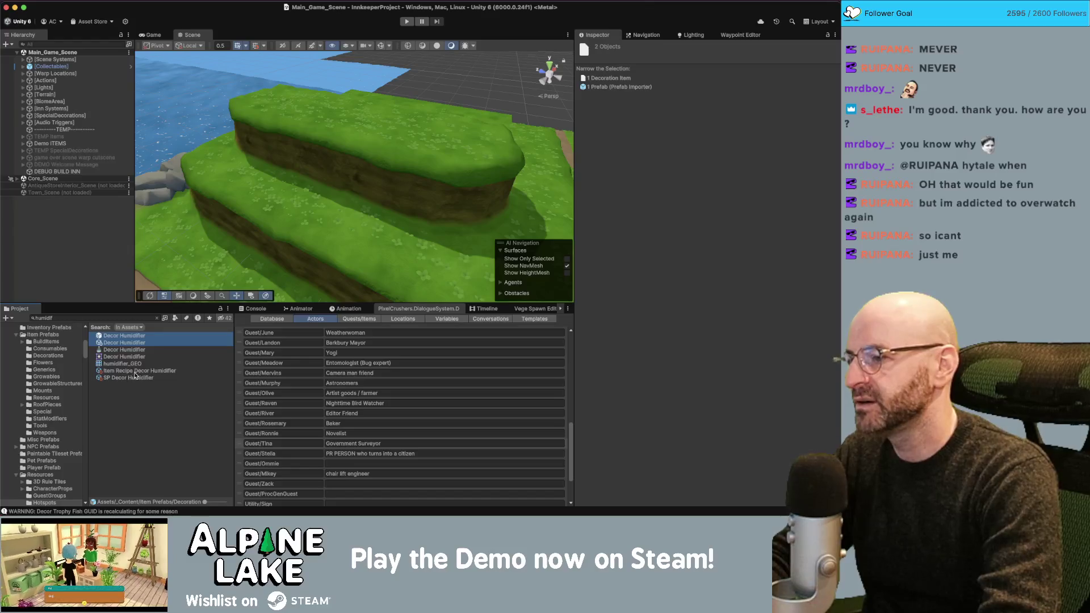
pyautogui.rightClick(190, 246)
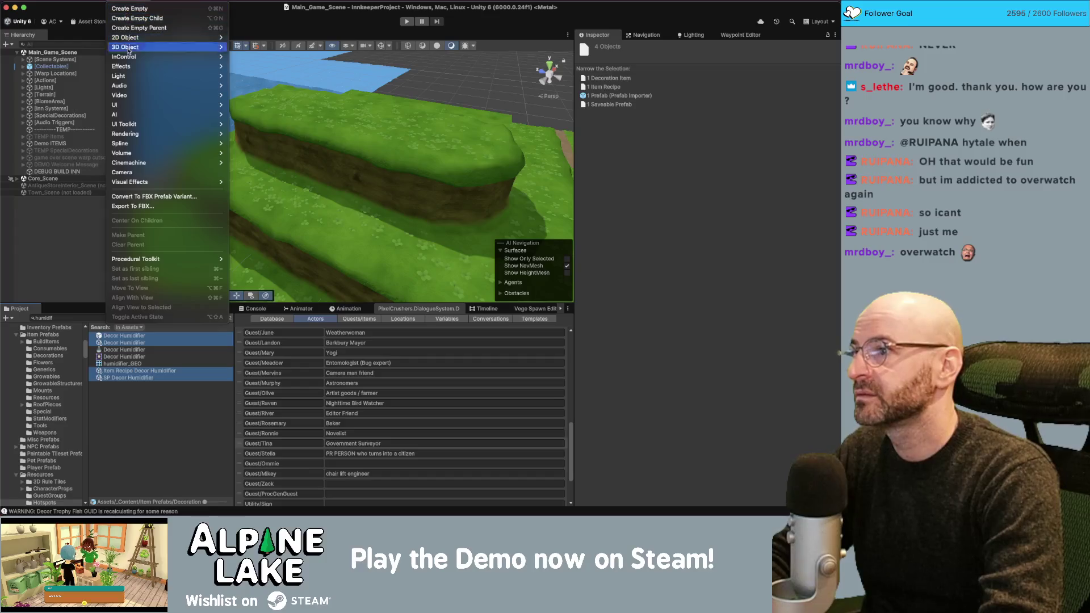
pyautogui.rightClick(125, 343)
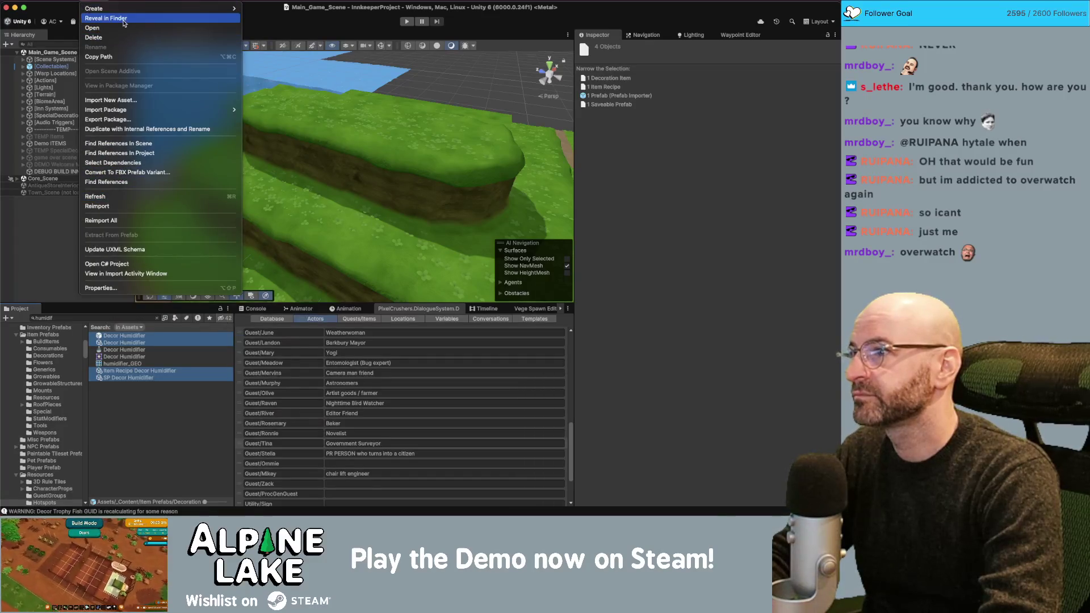
pyautogui.click(127, 129)
pyautogui.write('Humidifier')
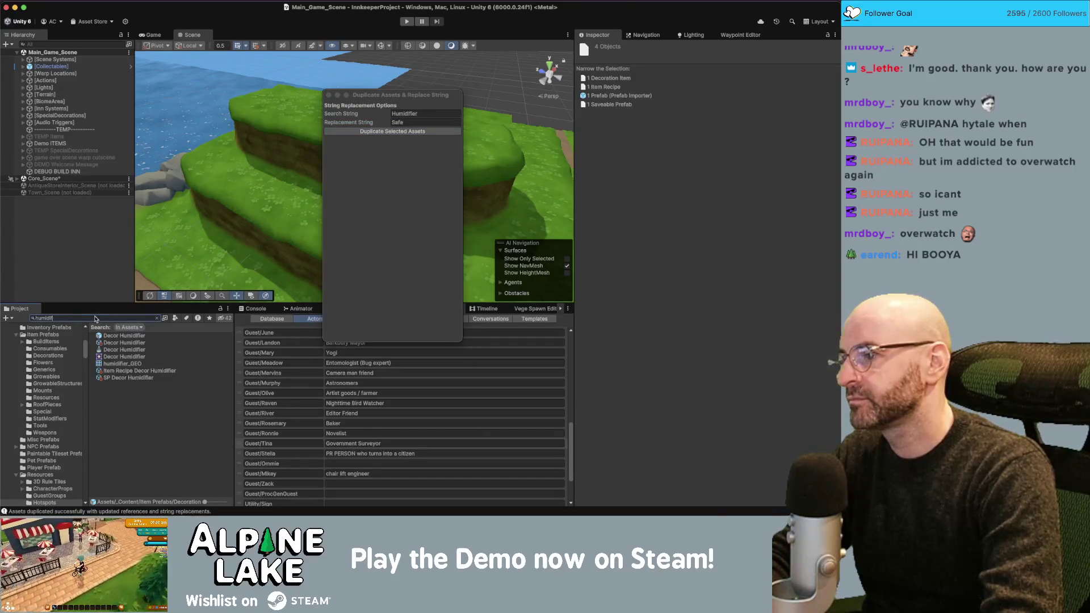
pyautogui.write('safe')
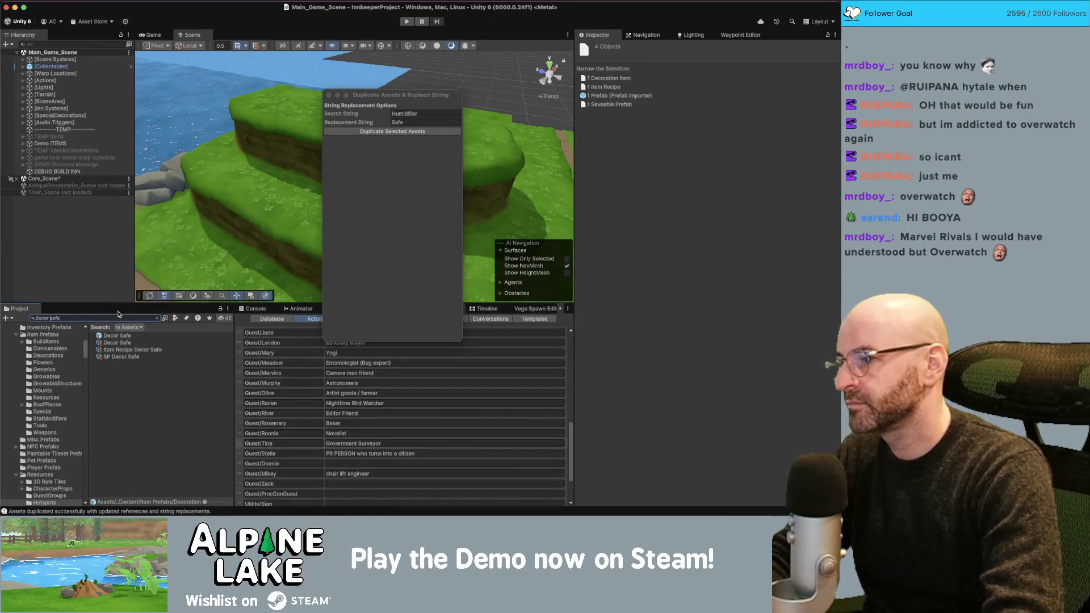
pyautogui.doubleClick(120, 337)
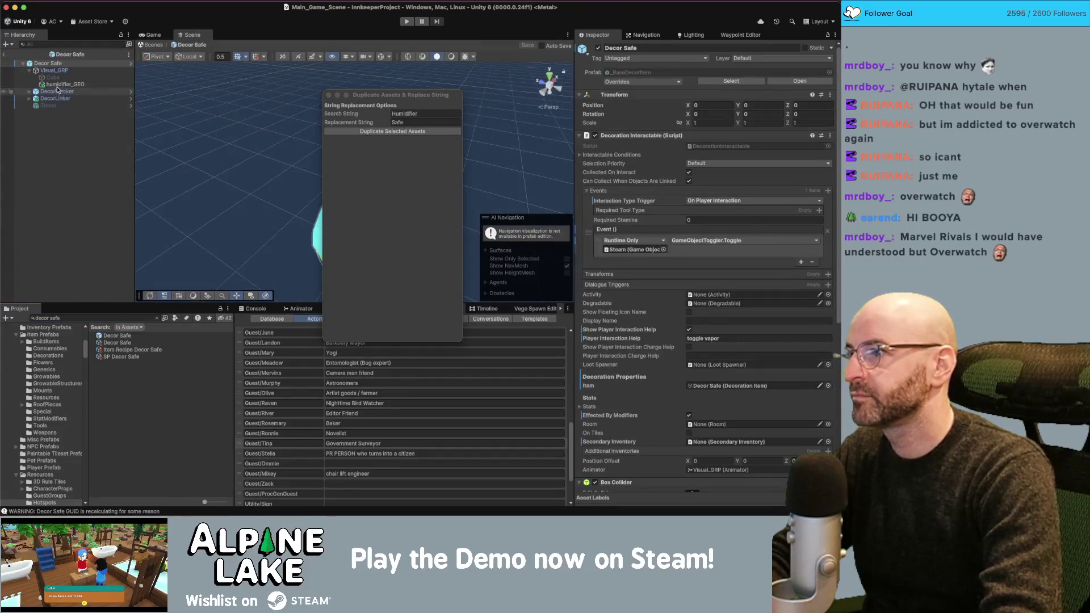
# Select humidifier_GEO in the prefab and confirm the safe_GEO mesh name in Maya's Outliner.
pyautogui.click(62, 84)
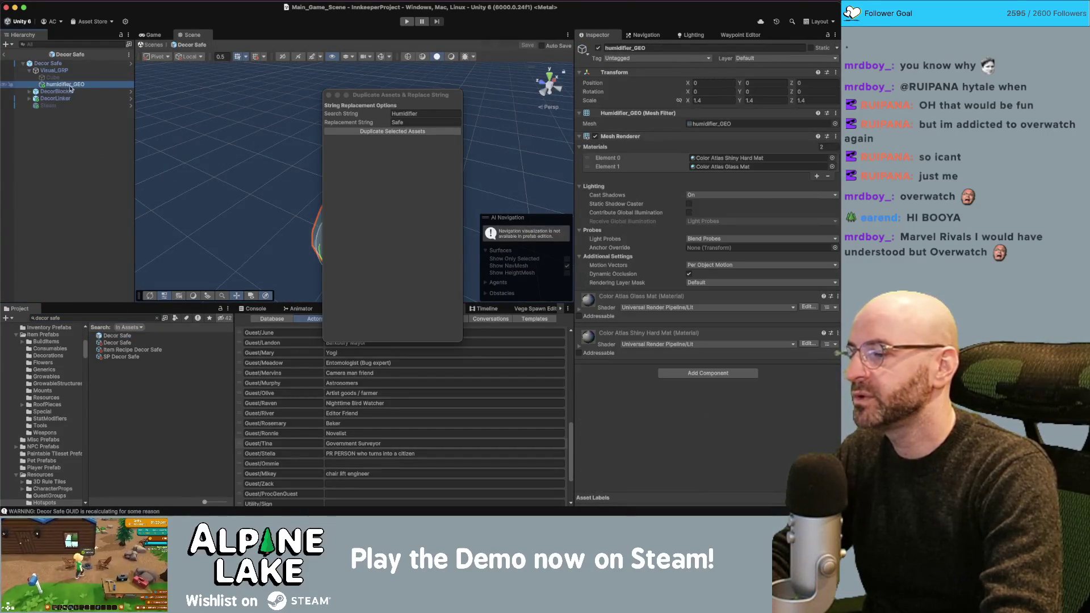
pyautogui.press('super+Tab')
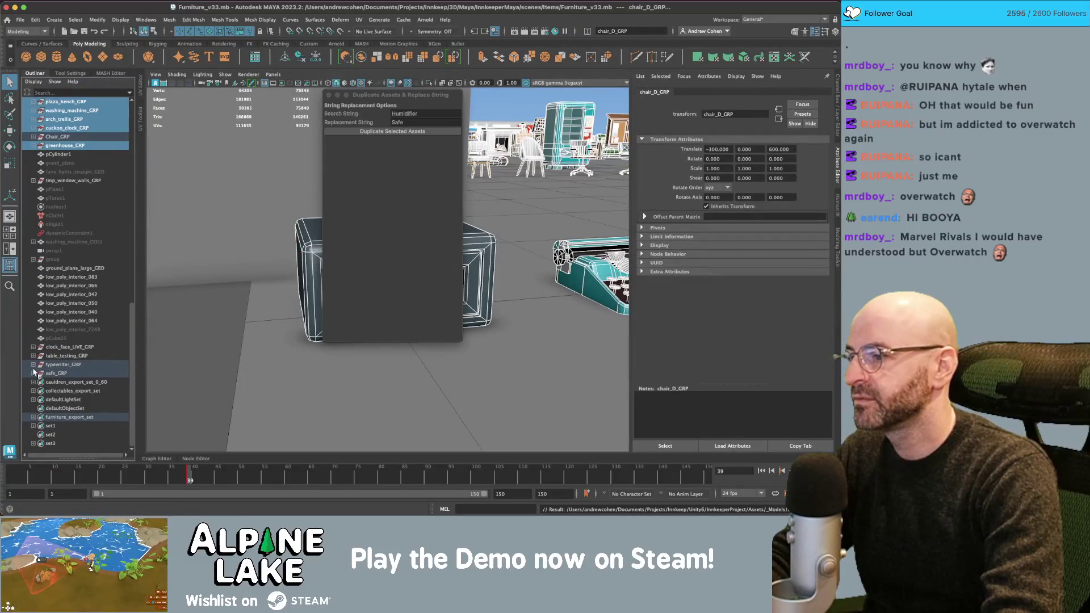
pyautogui.click(33, 373)
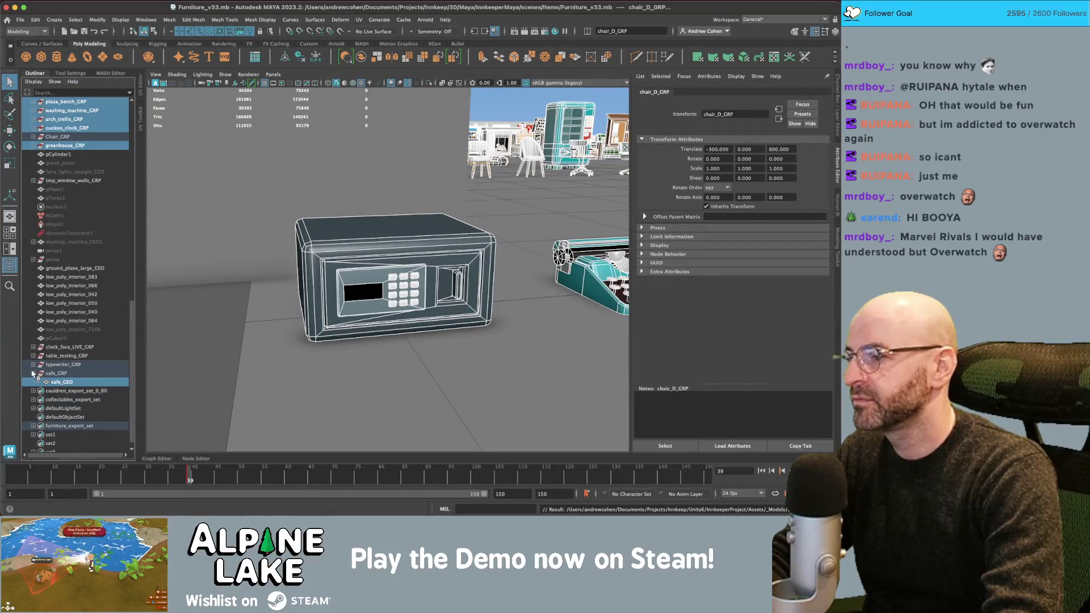
pyautogui.press('super+Tab')
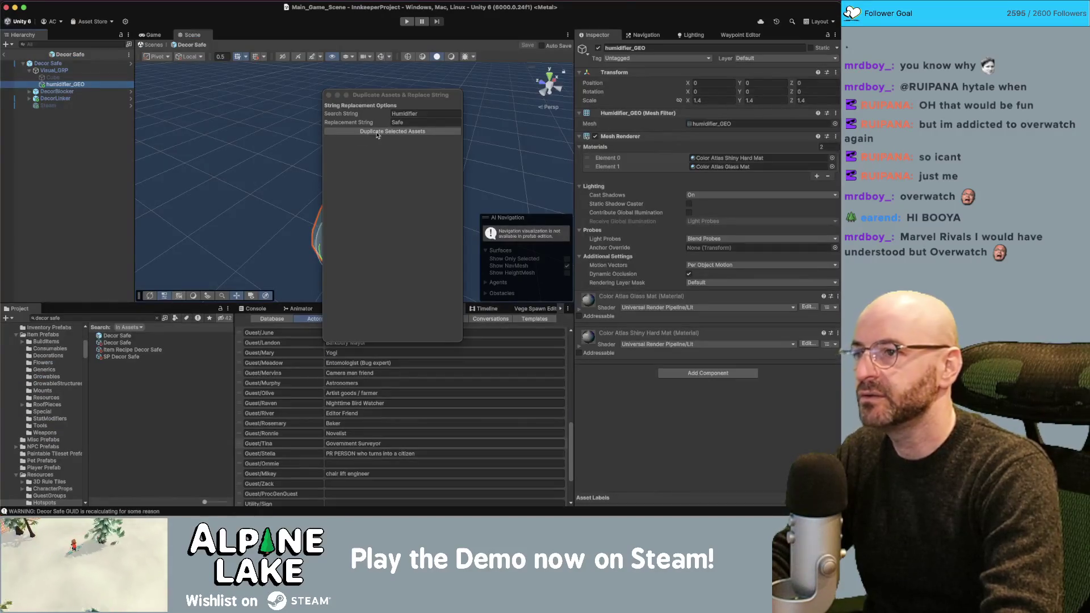
pyautogui.click(329, 96)
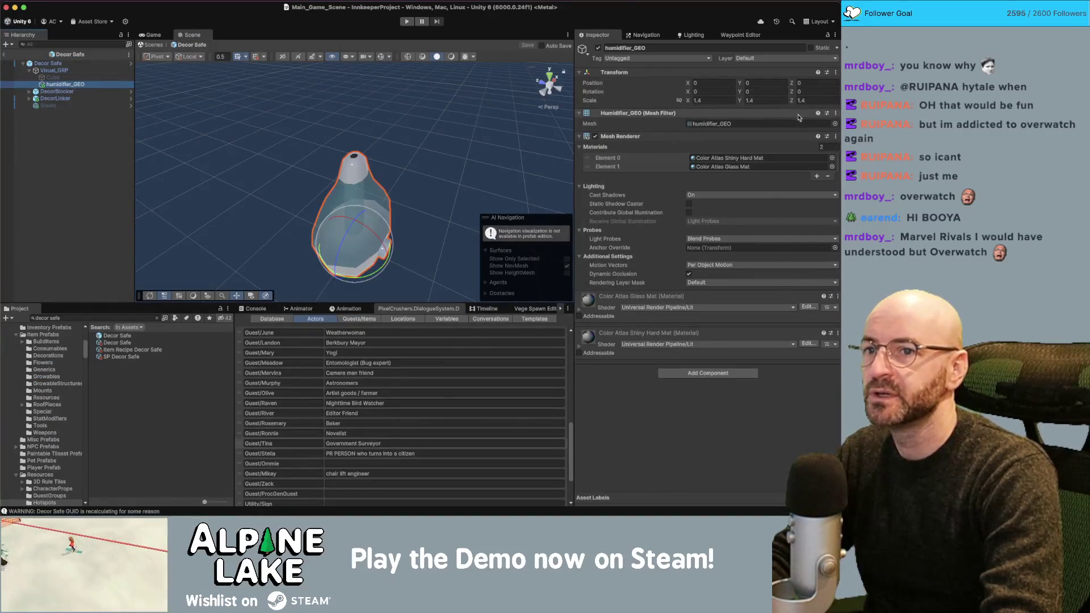
# Swap the model's Mesh Filter mesh to safe_GEO and increase the Materials list to 3 slots.
pyautogui.click(833, 125)
pyautogui.write('safe geo')
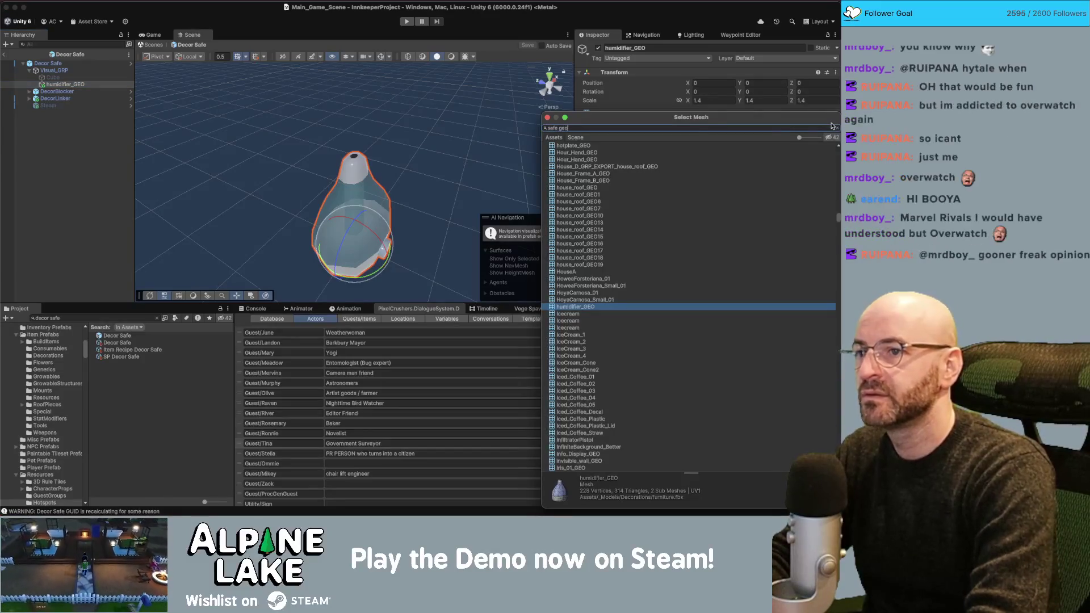
pyautogui.press('Down')
pyautogui.press('Return')
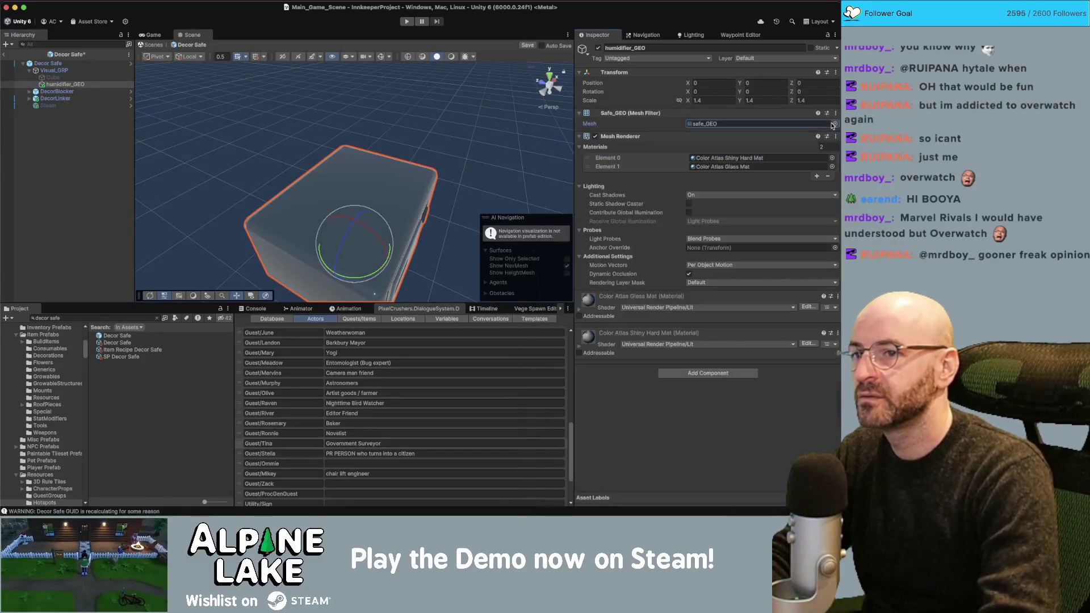
pyautogui.moveTo(355, 144); pyautogui.dragTo(293, 119)
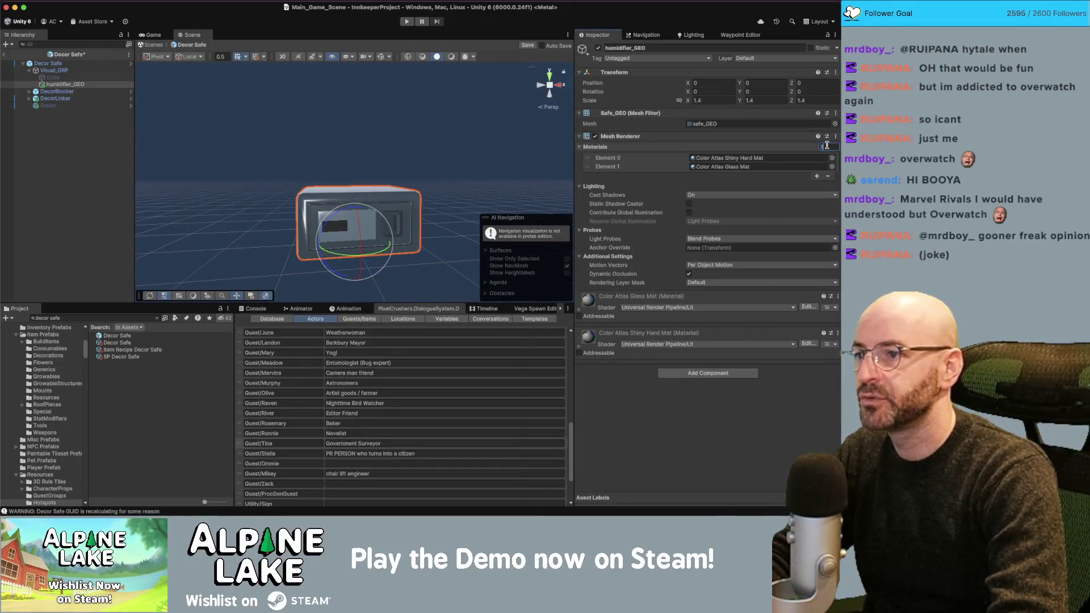
pyautogui.press('Return')
pyautogui.click(831, 175)
pyautogui.write('matte mat')
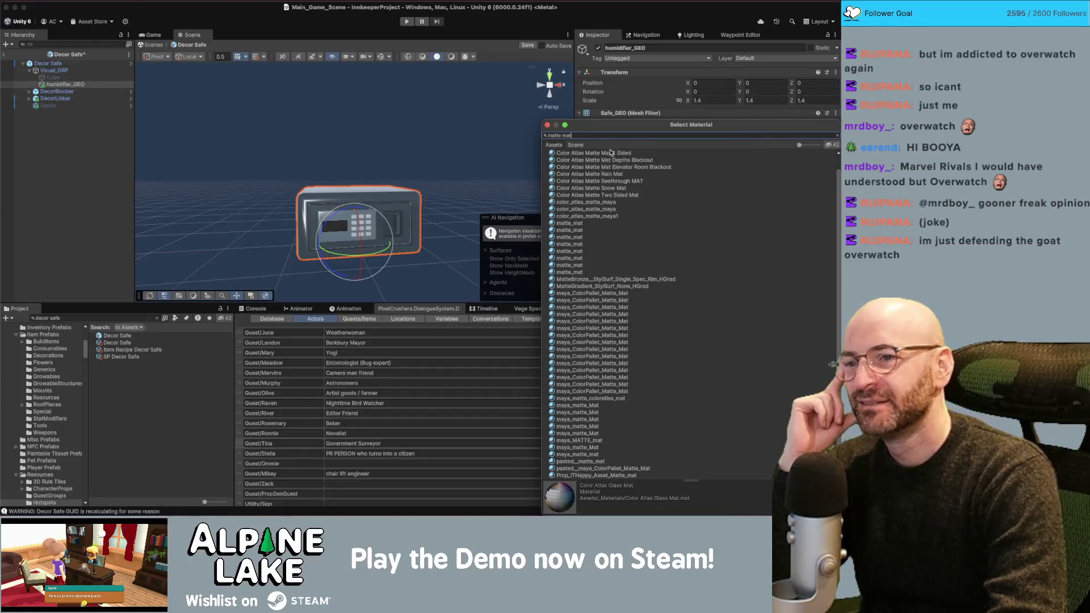
# Put Color Atlas Matte Mat into the safe model's third material slot (Element 2).
pyautogui.scroll(1, 607, 161)
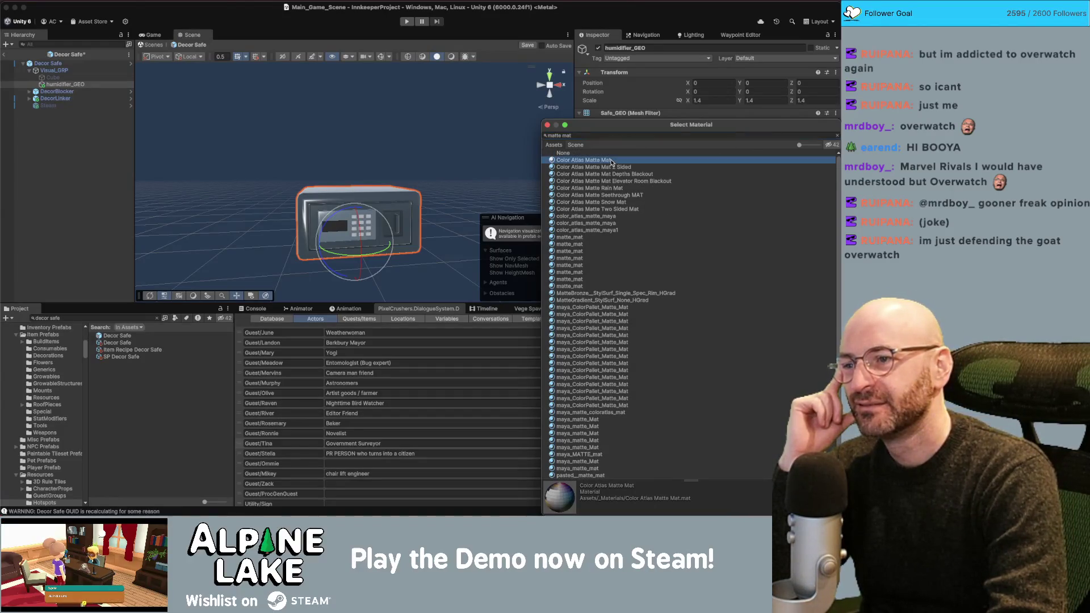
pyautogui.doubleClick(610, 161)
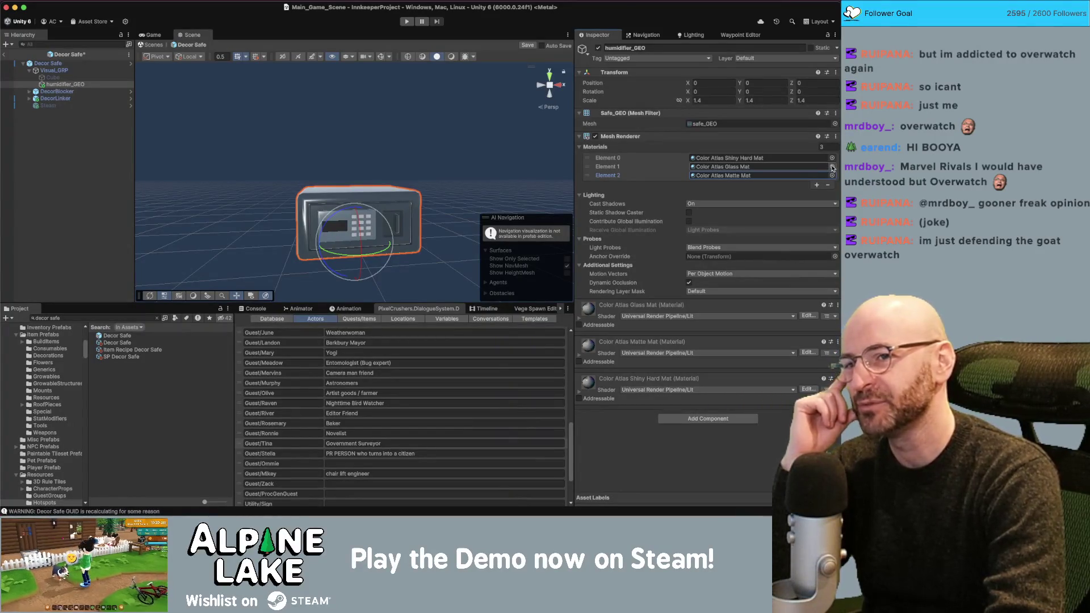
pyautogui.click(832, 166)
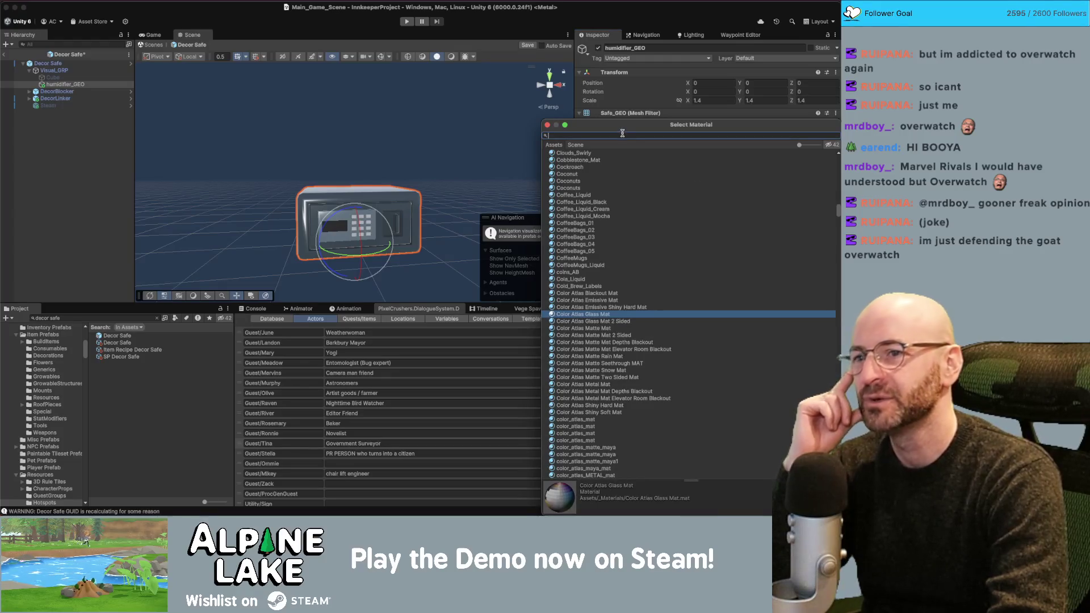
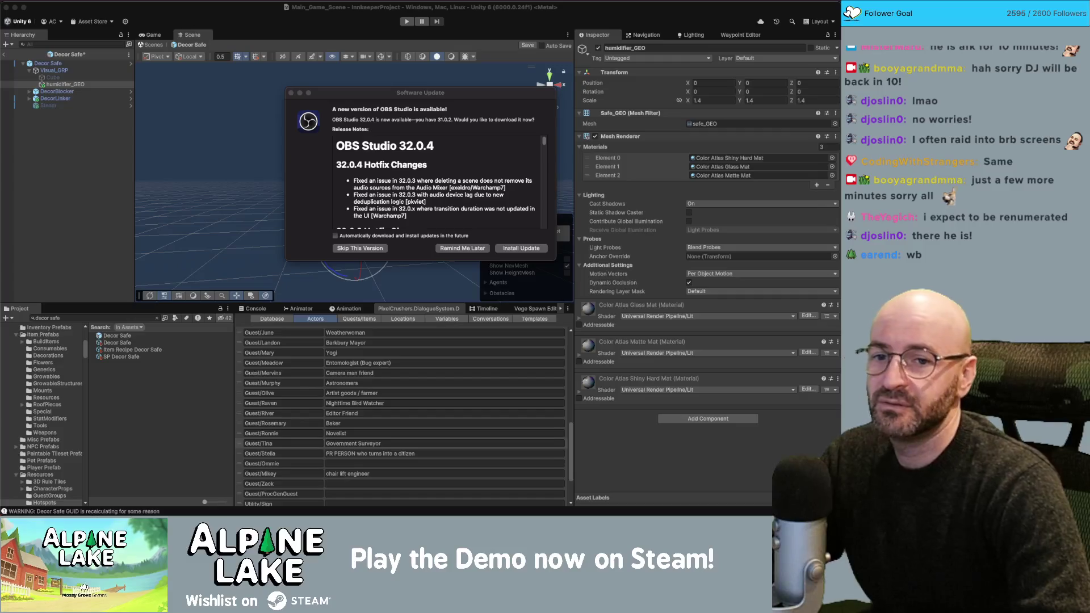
# Dismiss the OBS Software Update prompt with 'Remind Me Later'.
pyautogui.click(291, 93)
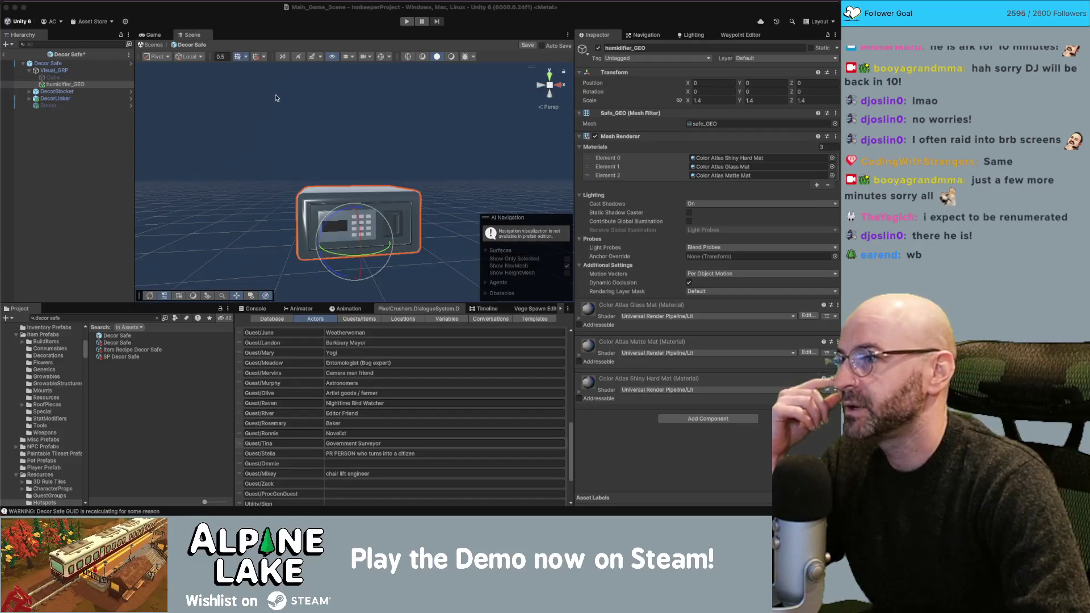
# Deselect humidifier_GEO in the Hierarchy, then switch from Unity to the browser.
pyautogui.click(80, 153)
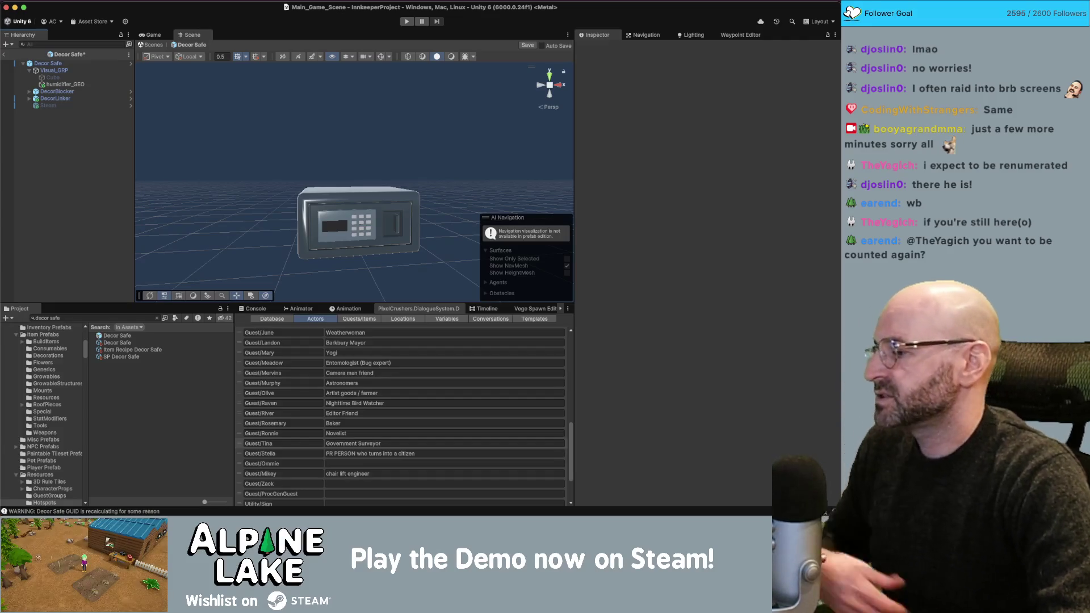
pyautogui.press('super+Tab')
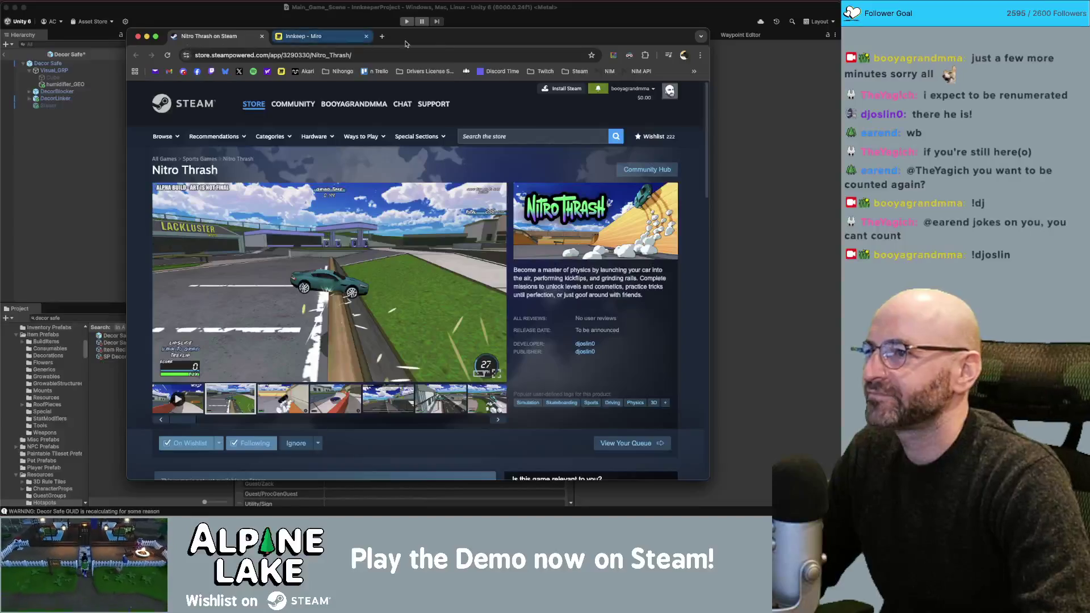
# Move the browser window up and left, then play the Nitro Thrash store-page trailer.
pyautogui.moveTo(407, 44); pyautogui.dragTo(389, 34)
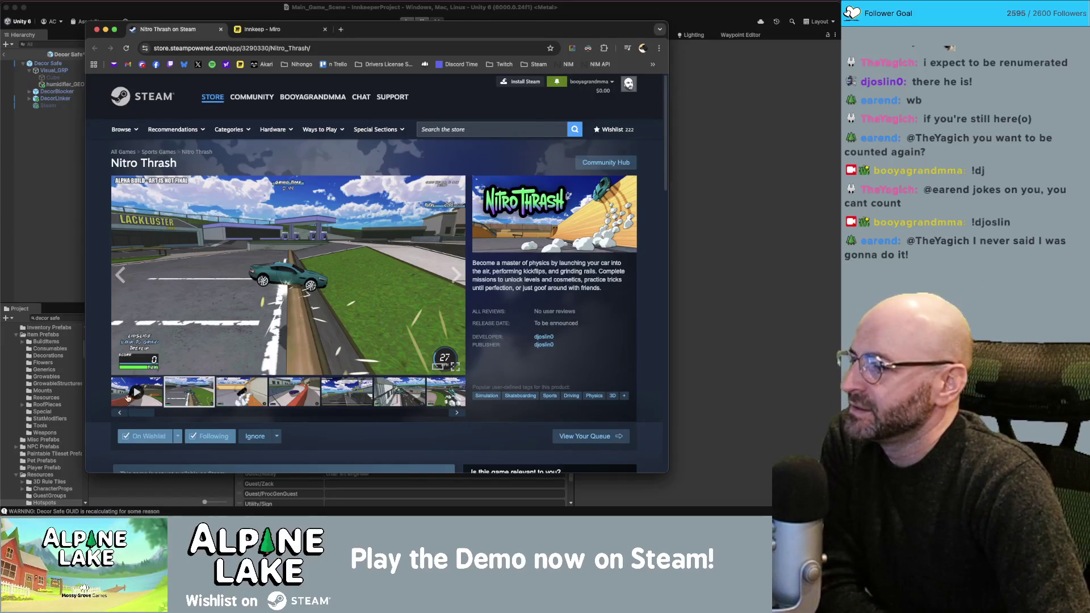
pyautogui.click(133, 396)
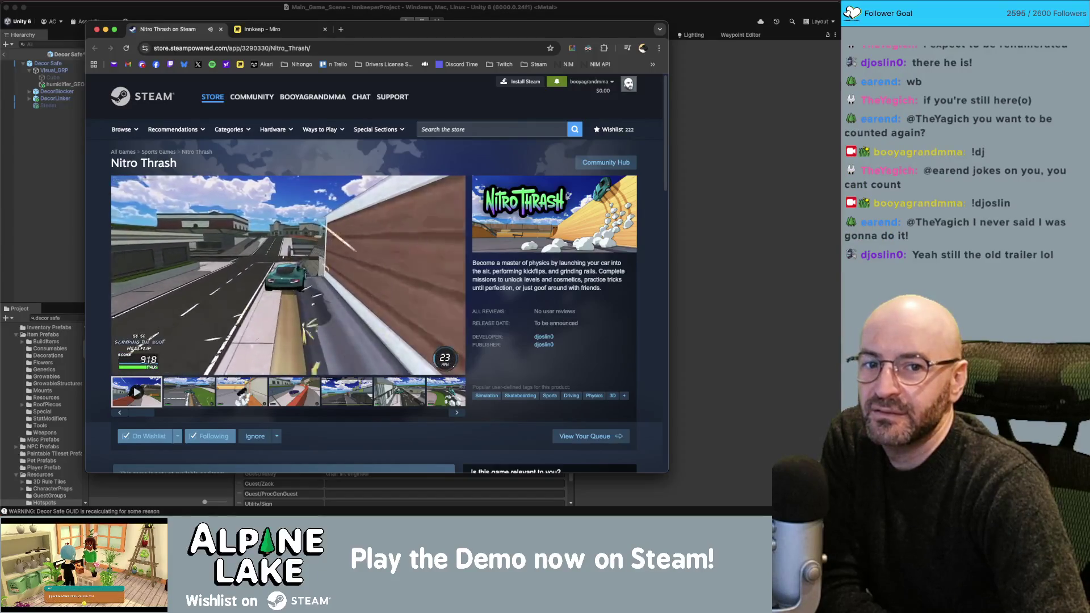
pyautogui.click(754, 212)
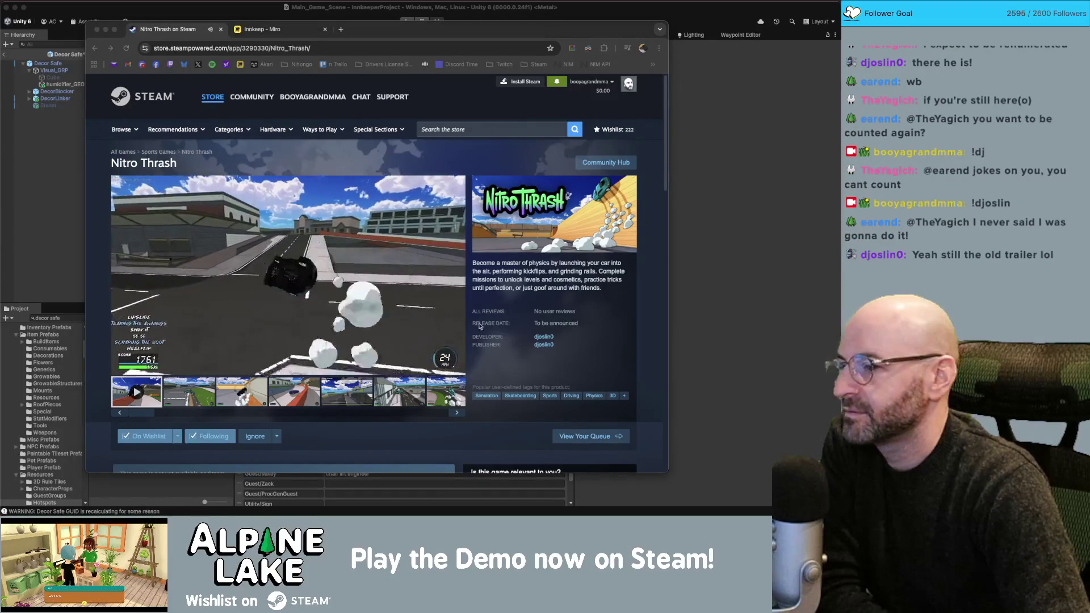
pyautogui.click(134, 367)
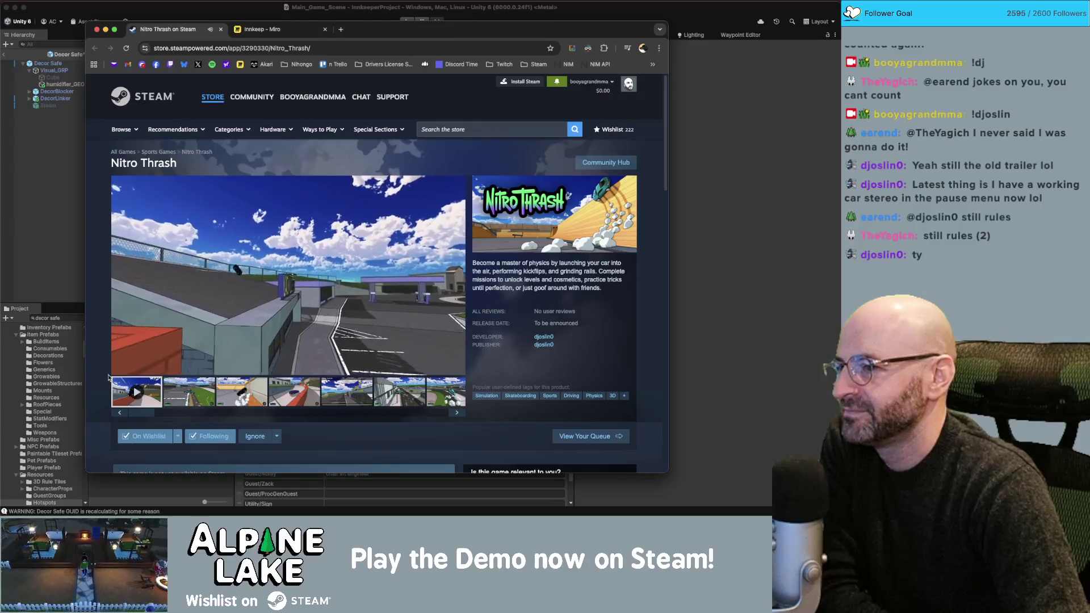
pyautogui.moveTo(407, 271)
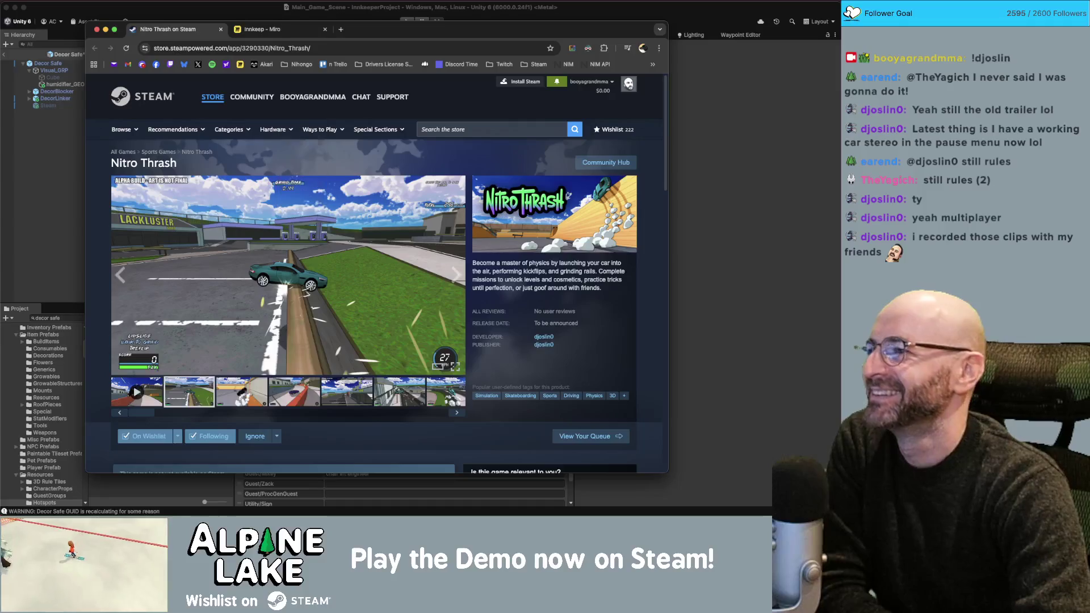
pyautogui.moveTo(377, 34); pyautogui.dragTo(345, 36)
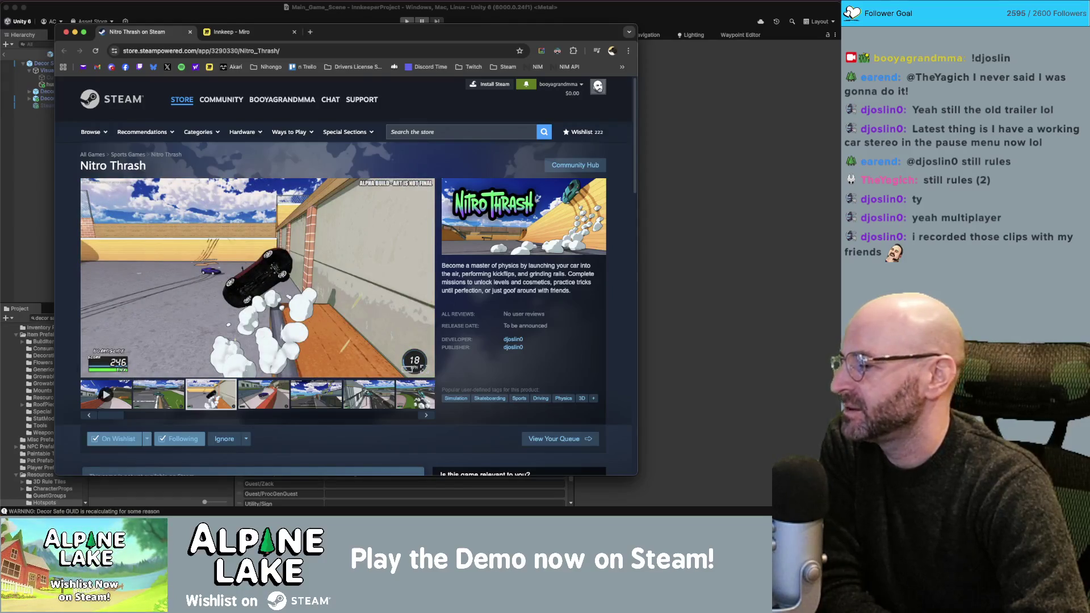
pyautogui.press('super+Tab')
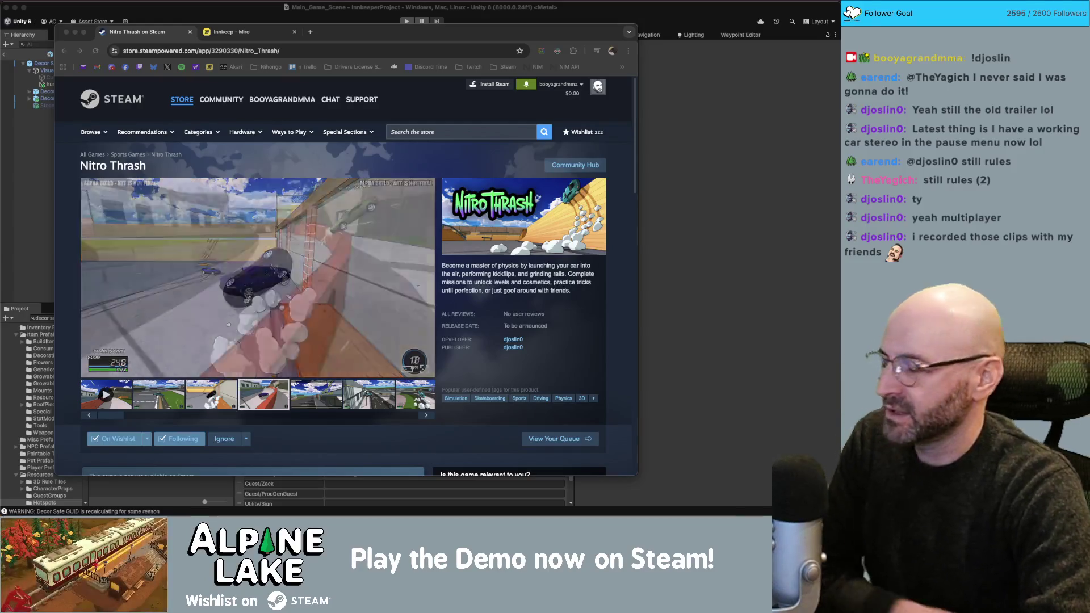
pyautogui.click(158, 33)
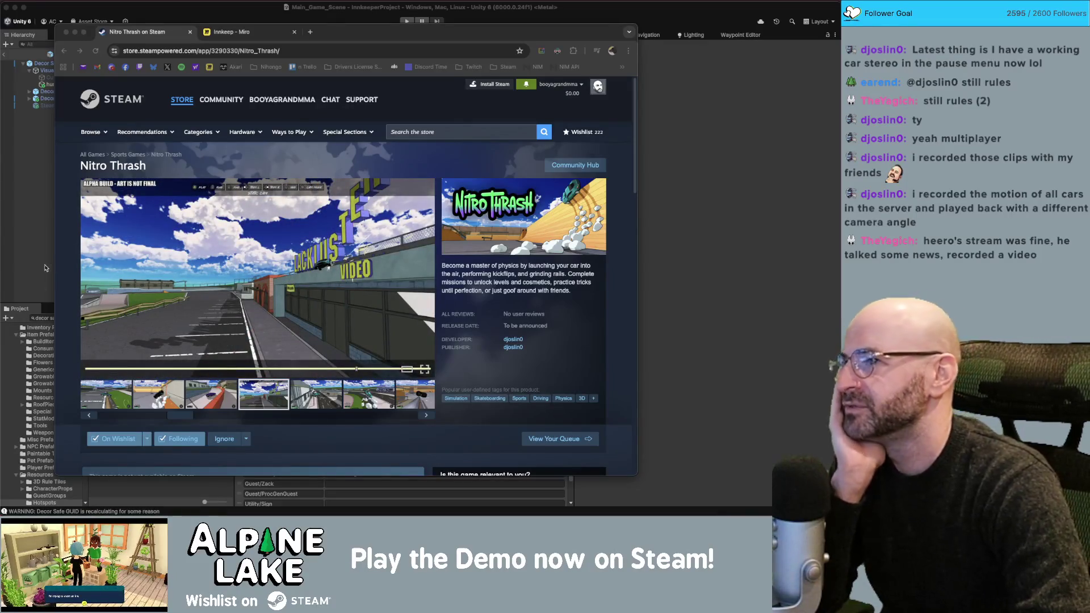
pyautogui.click(389, 36)
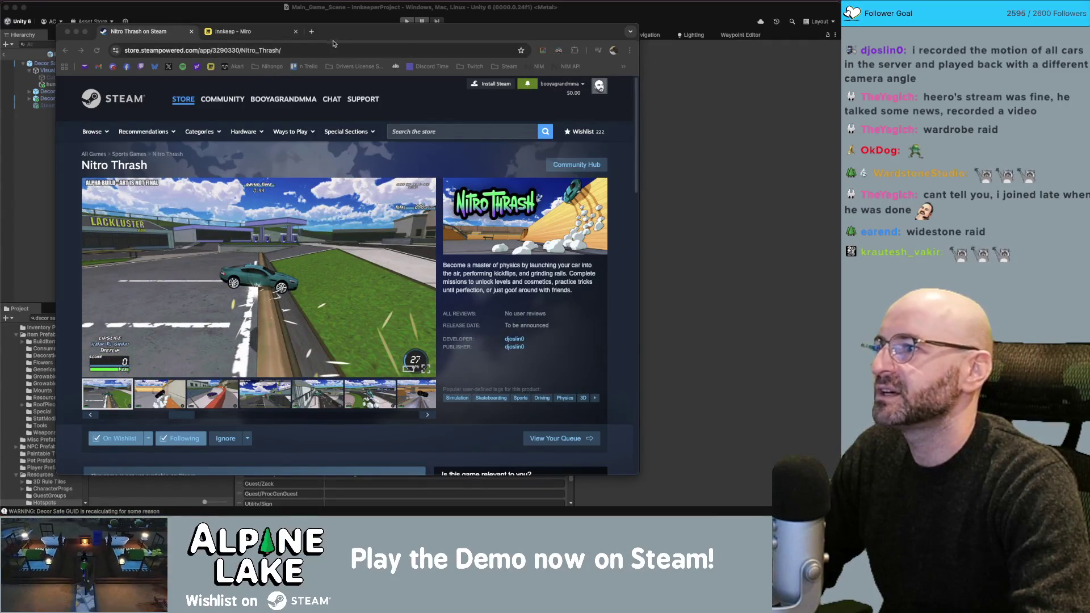
pyautogui.moveTo(333, 36); pyautogui.dragTo(322, 38)
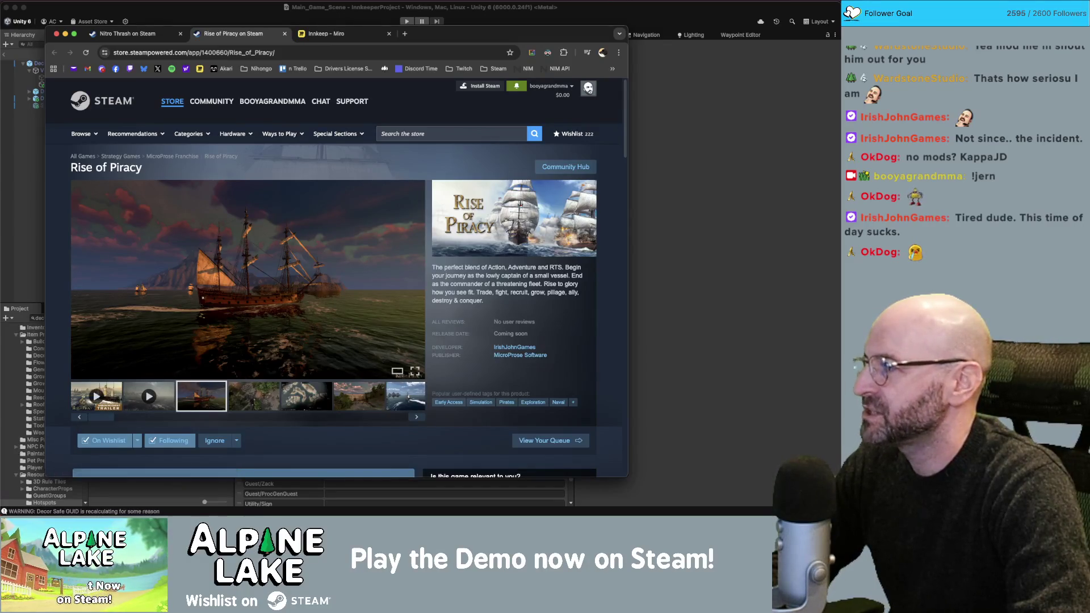
# Start the 1:49 trailer on the Rise of Piracy Steam page.
pyautogui.click(96, 398)
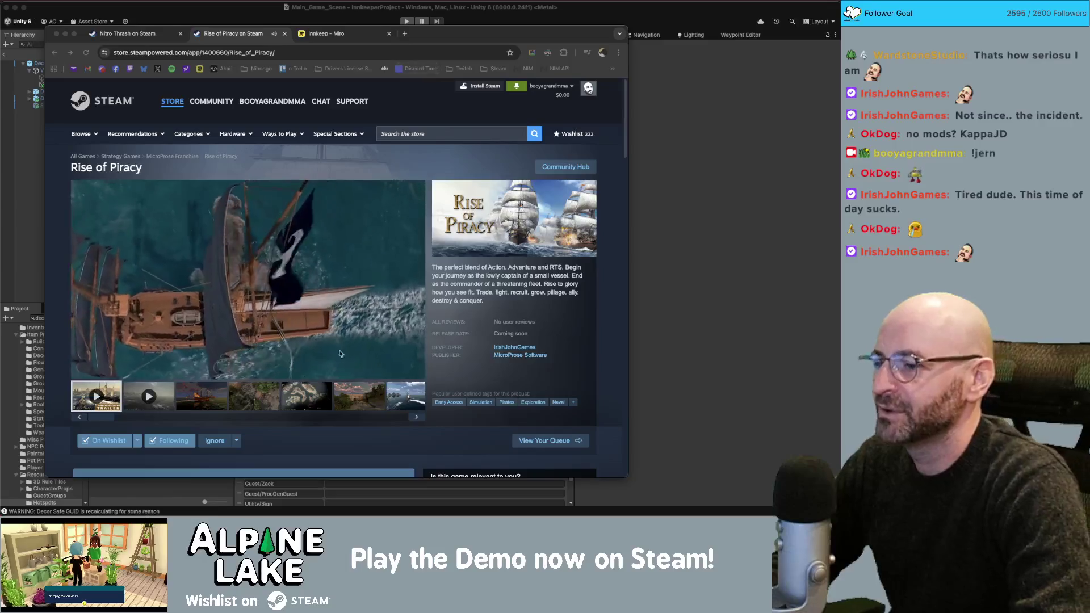
# Refocus the browser and watch the Rise of Piracy trailer full screen.
pyautogui.click(409, 433)
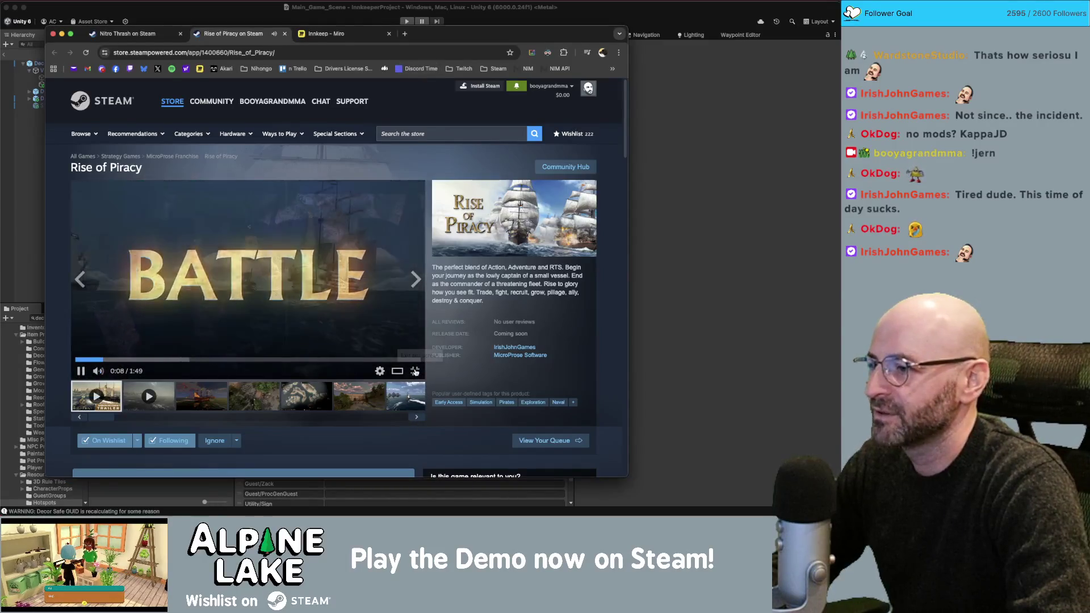
pyautogui.click(415, 371)
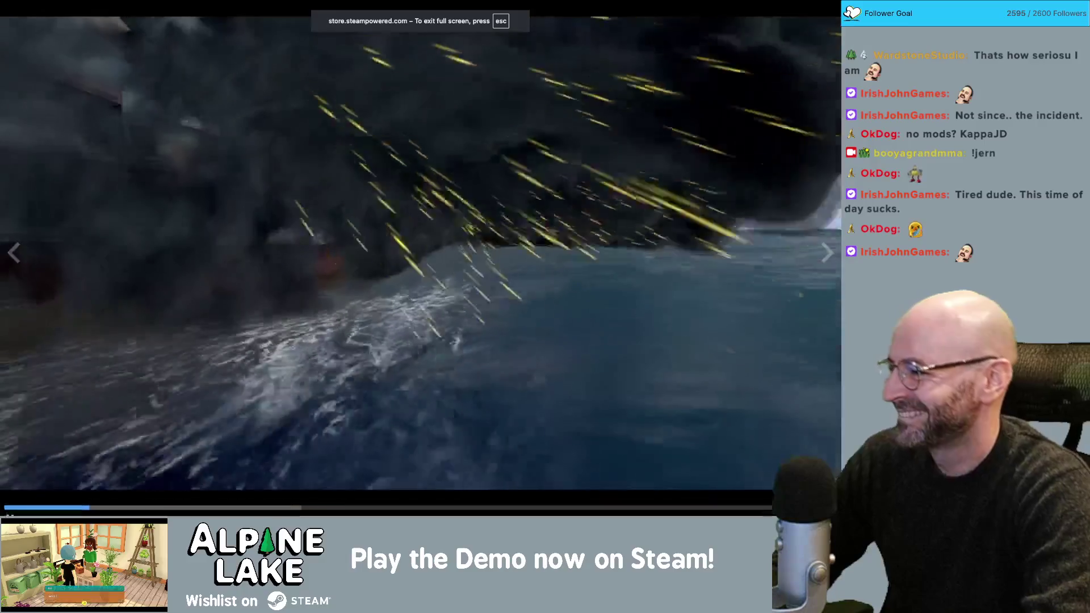